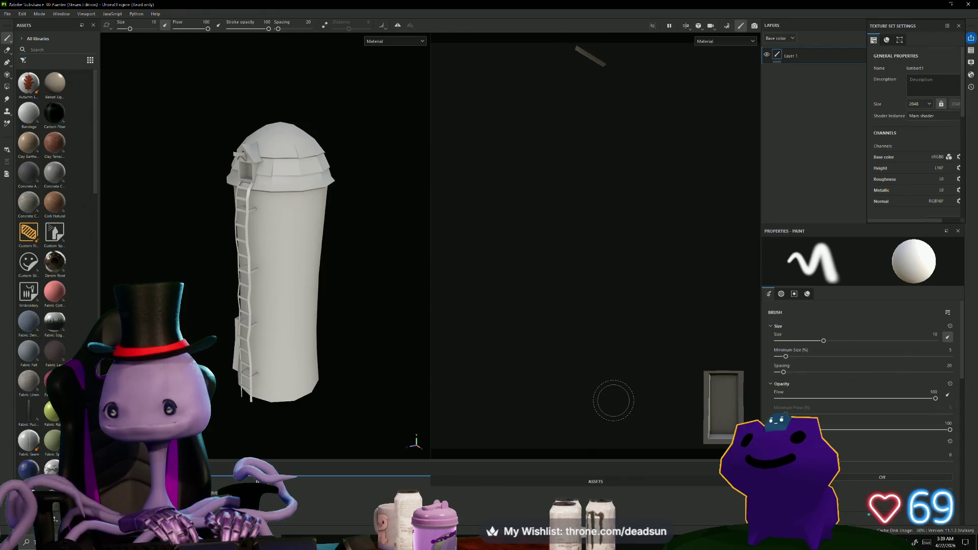
- Export all texture sets as 2048 PNG maps using the default Export Textures settings
{"action": "left_click", "coordinate": [7, 13]}
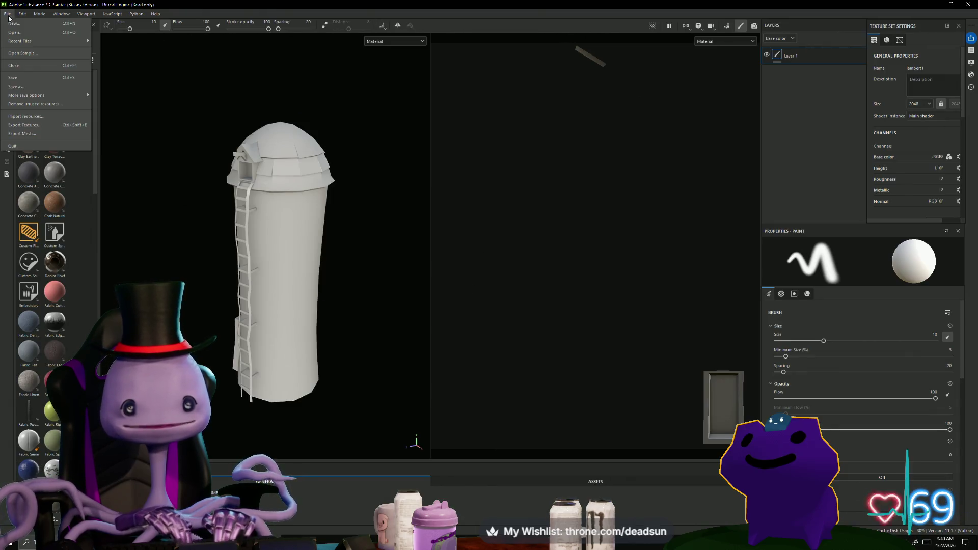
{"action": "left_click", "coordinate": [24, 125]}
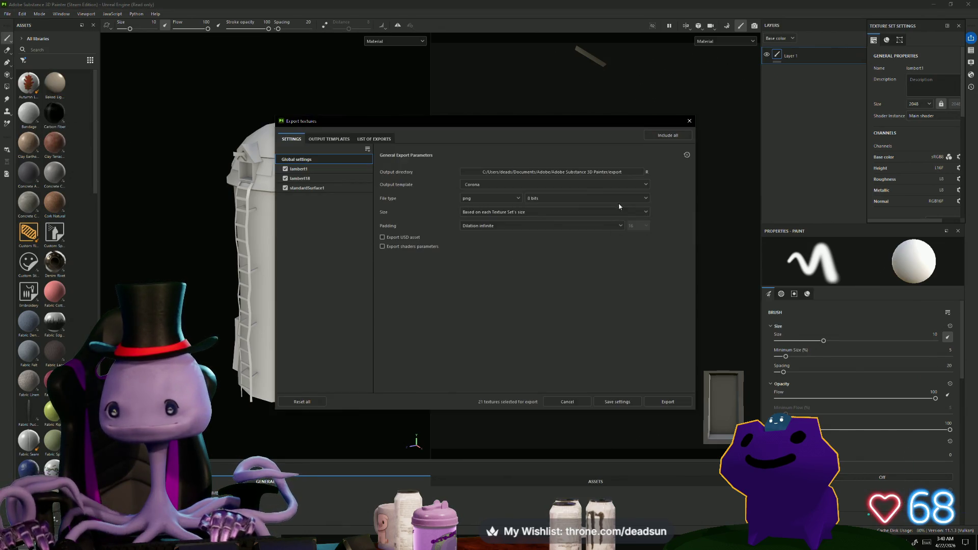
{"action": "left_click", "coordinate": [668, 402]}
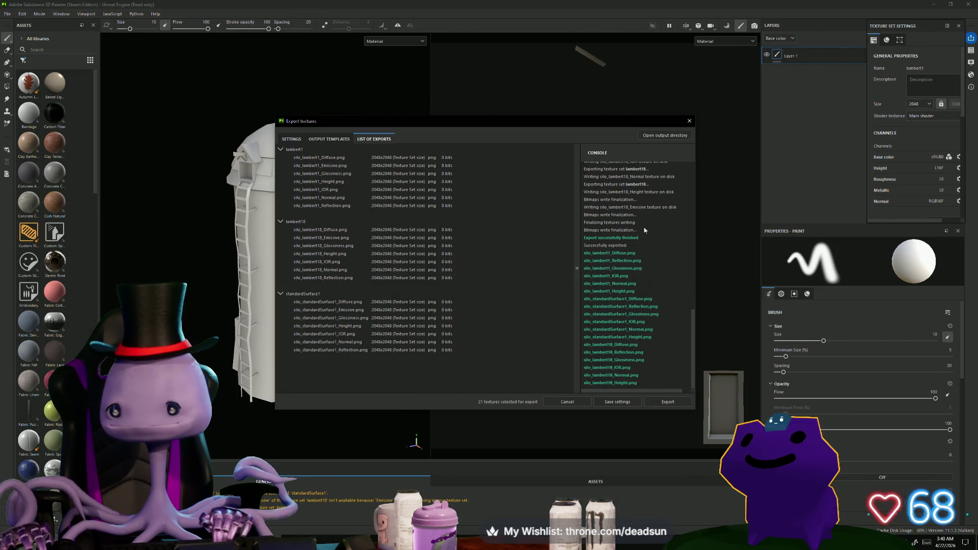
- Open the export folder and preview Barn_lambert20_BaseColor.png, then close it
{"action": "left_click", "coordinate": [673, 135]}
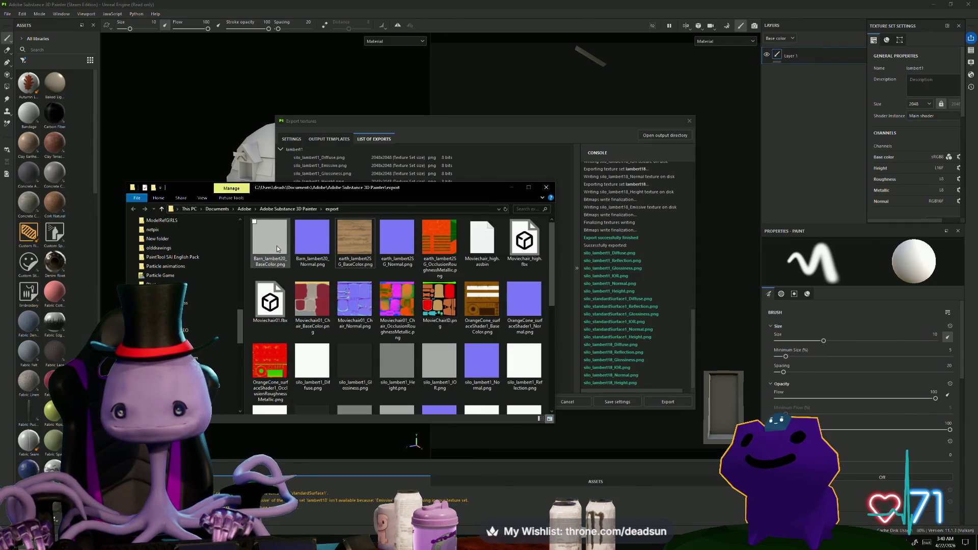
{"action": "left_click", "coordinate": [278, 270]}
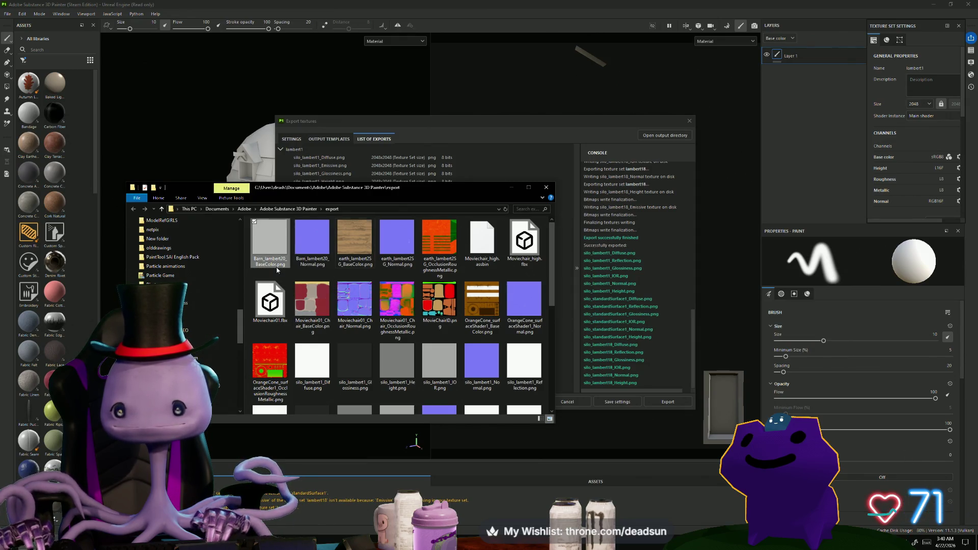
{"action": "double_click", "coordinate": [278, 271]}
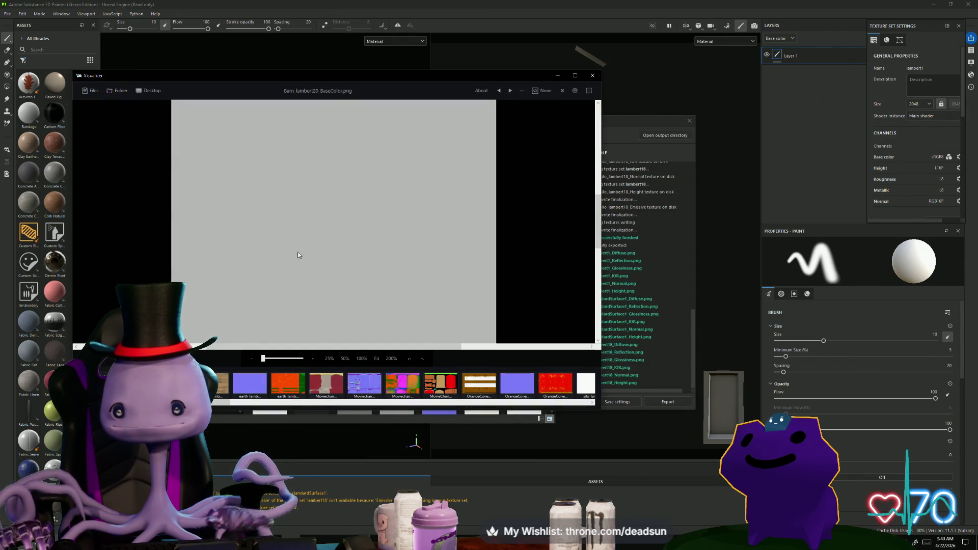
{"action": "scroll", "coordinate": [303, 250], "scroll_direction": "up", "scroll_amount": 3}
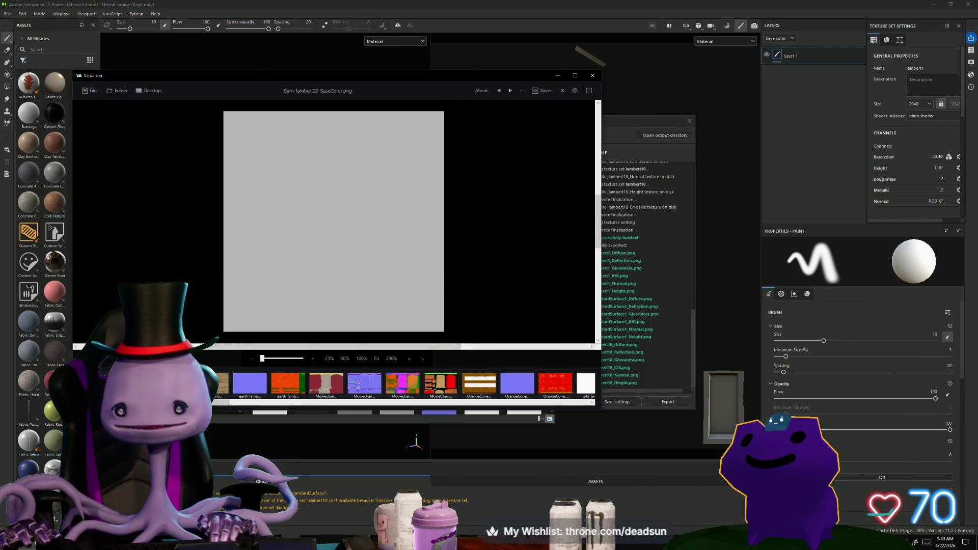
{"action": "left_click", "coordinate": [592, 76]}
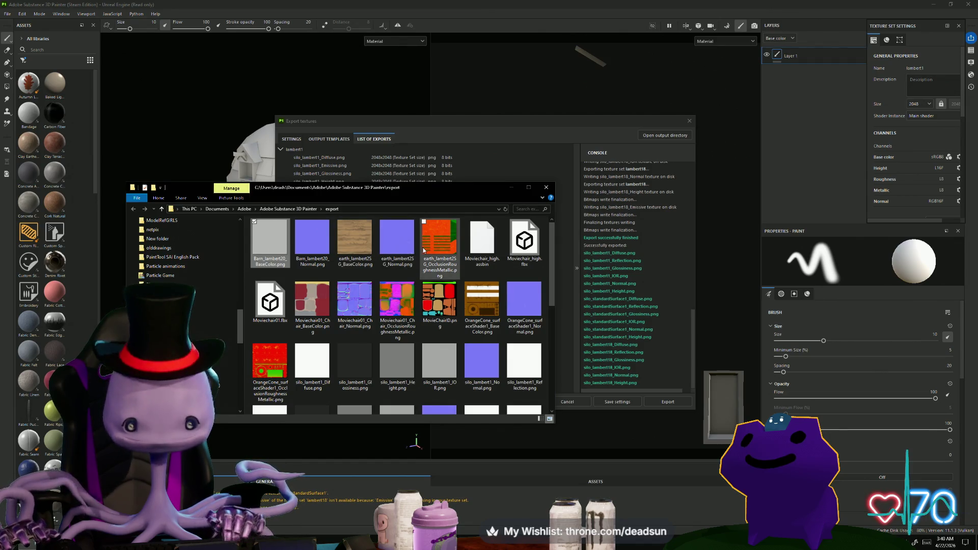
- Preview earth_lambert25G_BaseColor.png, then close the viewer
{"action": "double_click", "coordinate": [362, 237]}
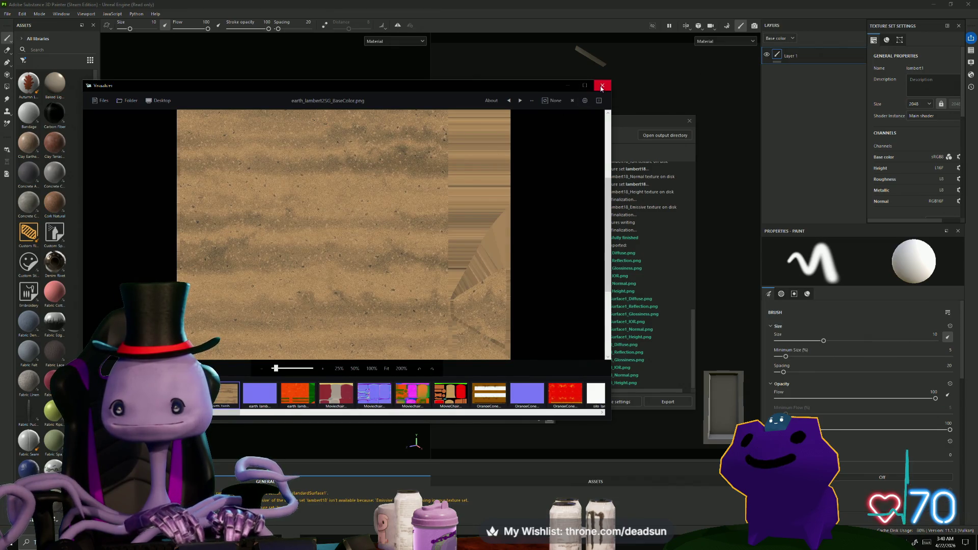
{"action": "scroll", "coordinate": [310, 218], "scroll_direction": "up", "scroll_amount": 4}
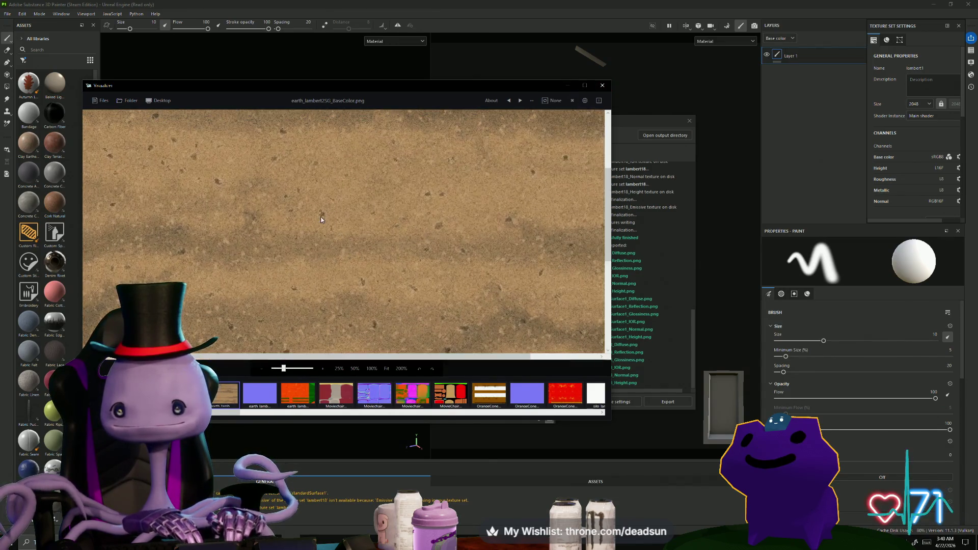
{"action": "scroll", "coordinate": [321, 220], "scroll_direction": "down", "scroll_amount": 4}
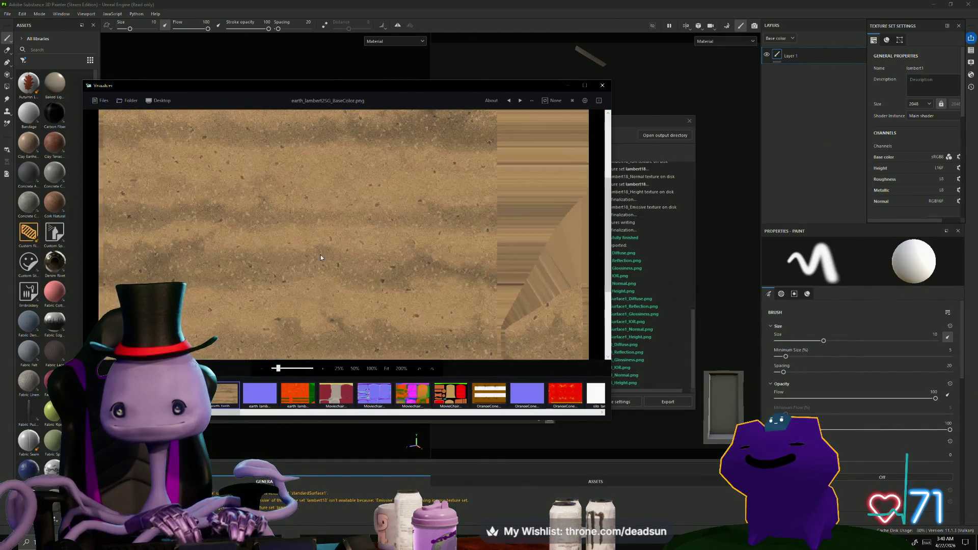
{"action": "scroll", "coordinate": [311, 259], "scroll_direction": "down", "scroll_amount": 2}
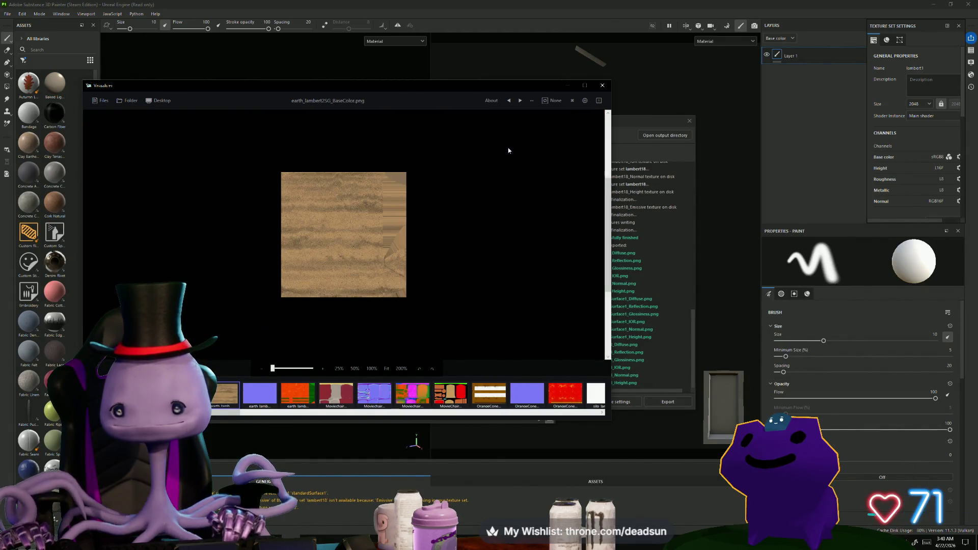
{"action": "scroll", "coordinate": [509, 148], "scroll_direction": "up", "scroll_amount": 2}
{"action": "left_click", "coordinate": [602, 85]}
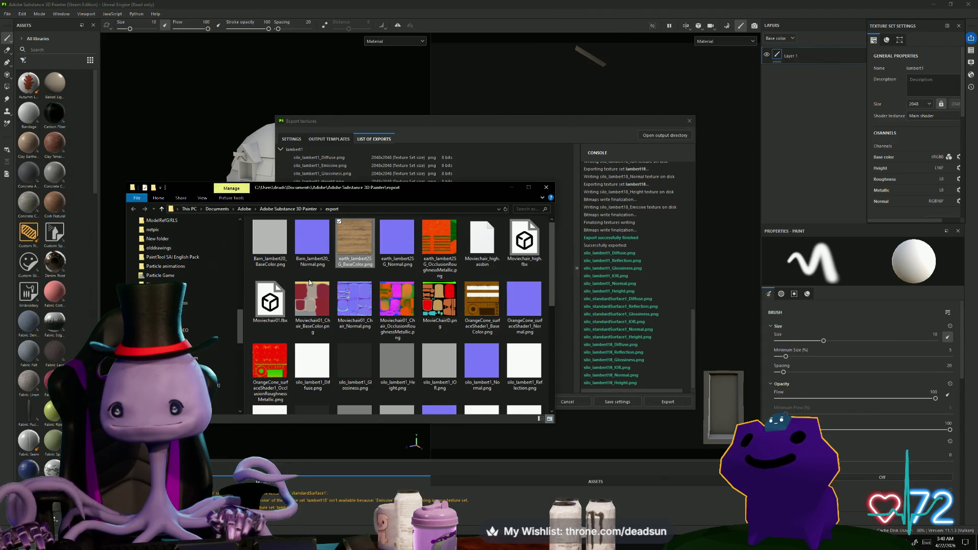
- Switch the output template to Unreal Engine (Packed) and re-export the textures
{"action": "left_click", "coordinate": [546, 187]}
{"action": "left_click", "coordinate": [291, 139]}
{"action": "left_click", "coordinate": [511, 185]}
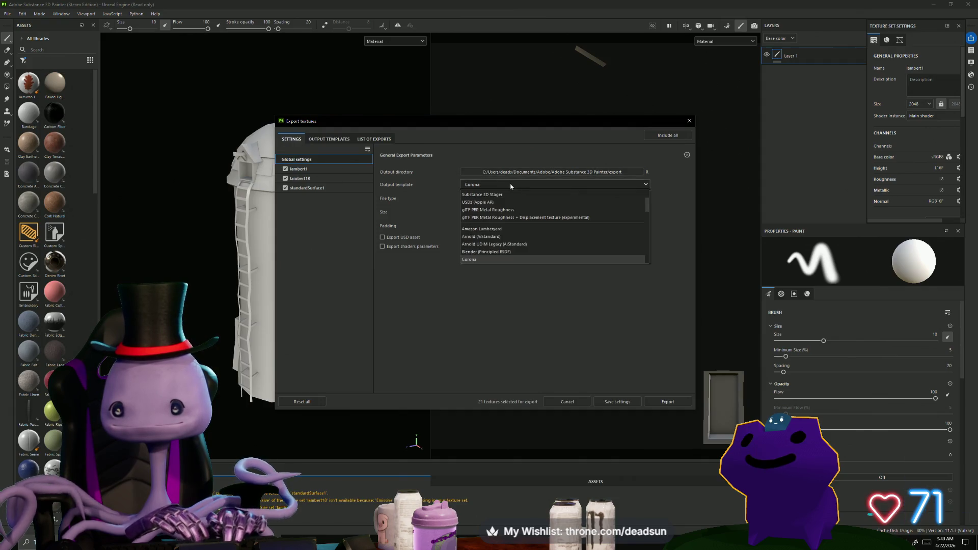
{"action": "scroll", "coordinate": [487, 236], "scroll_direction": "down", "scroll_amount": 5}
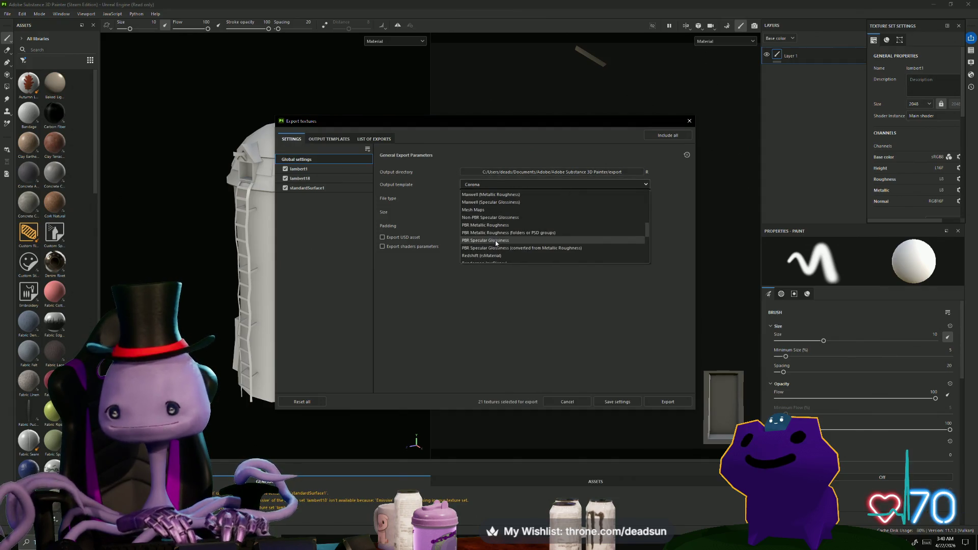
{"action": "scroll", "coordinate": [506, 230], "scroll_direction": "down", "scroll_amount": 3}
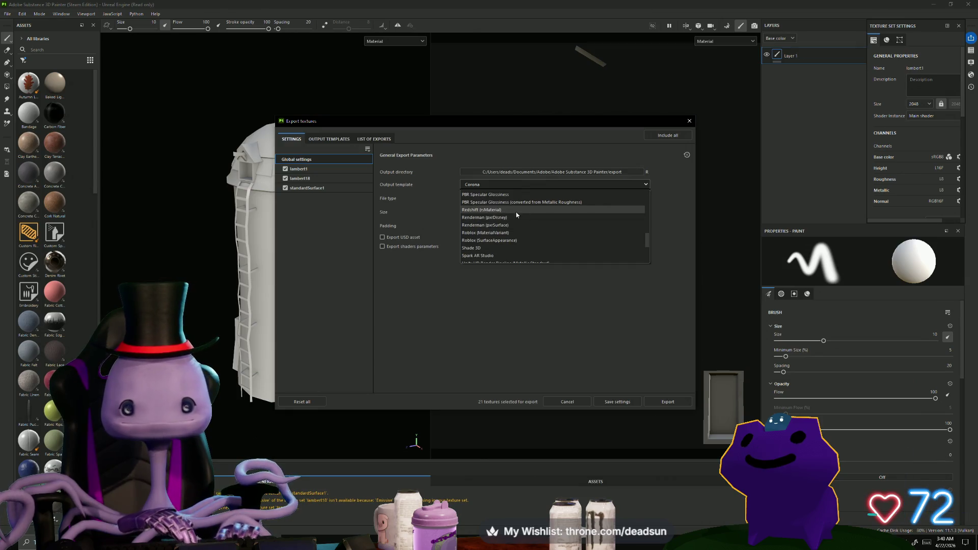
{"action": "scroll", "coordinate": [505, 224], "scroll_direction": "down", "scroll_amount": 3}
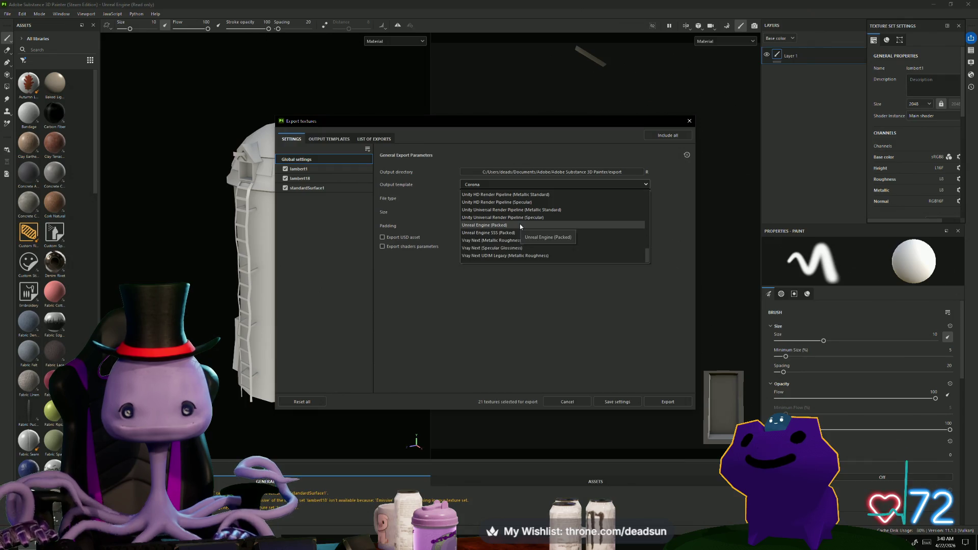
{"action": "left_click", "coordinate": [519, 226]}
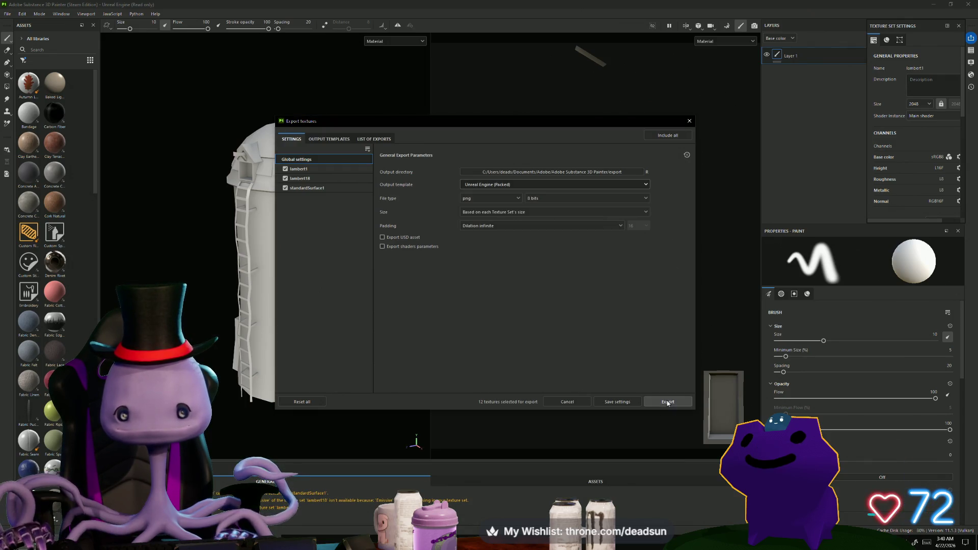
{"action": "left_click", "coordinate": [648, 403]}
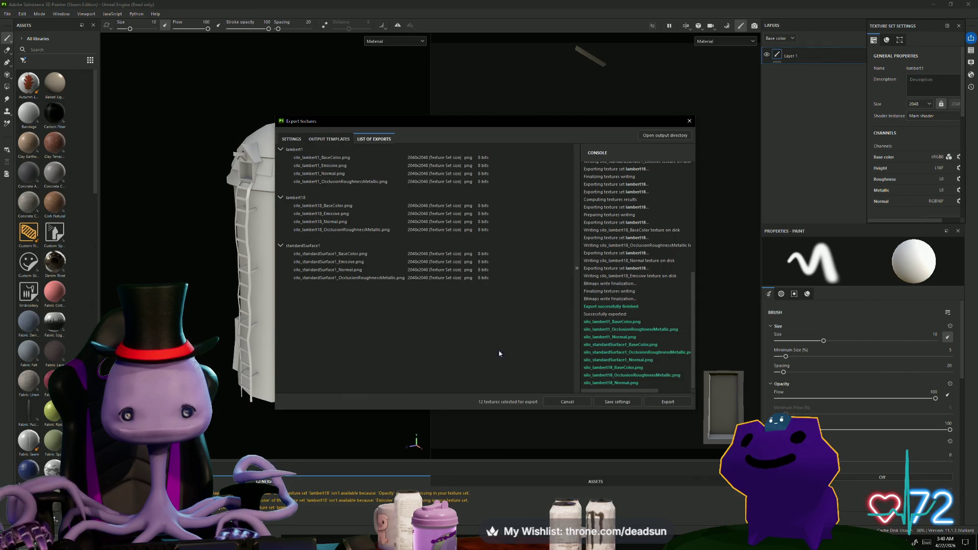
- Check the 12 packed maps in the export folder, then close the export window
{"action": "left_click", "coordinate": [669, 136]}
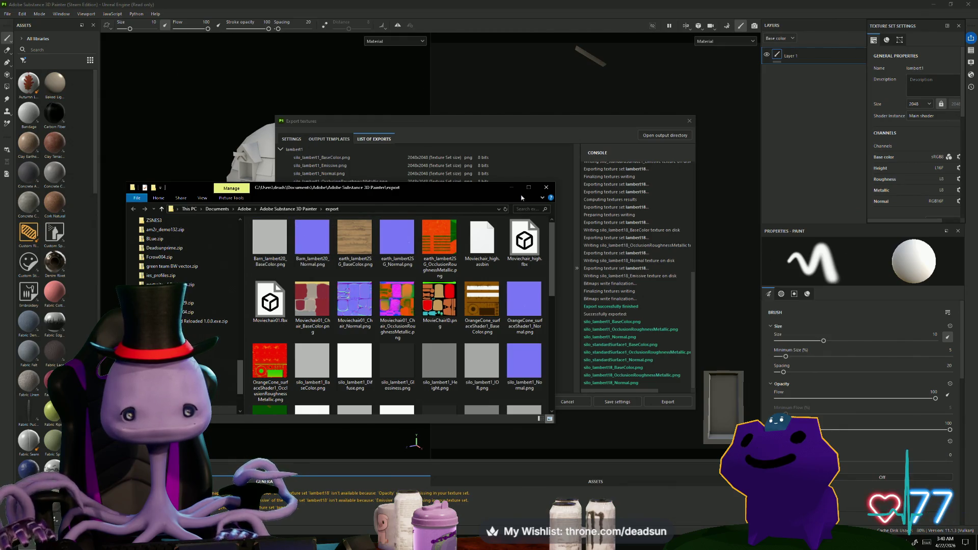
{"action": "left_click", "coordinate": [546, 187]}
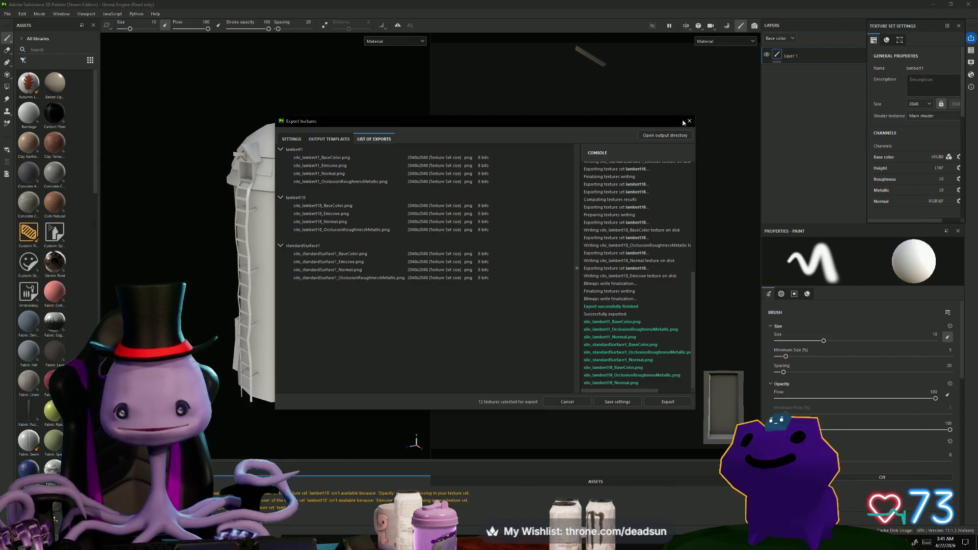
{"action": "left_click", "coordinate": [689, 121]}
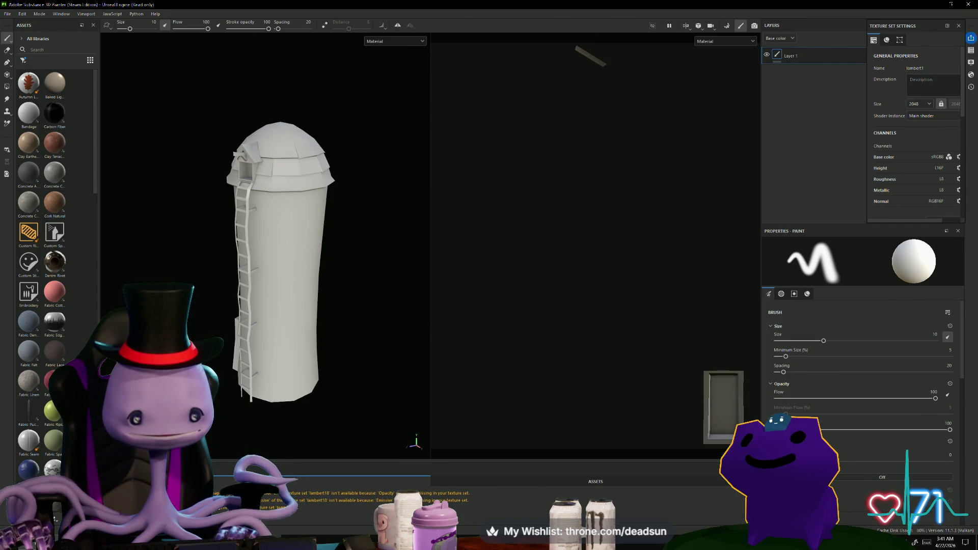
- Bring up the Cow.mb farm scene in Maya and select the silo
{"action": "mouse_move", "coordinate": [395, 541]}
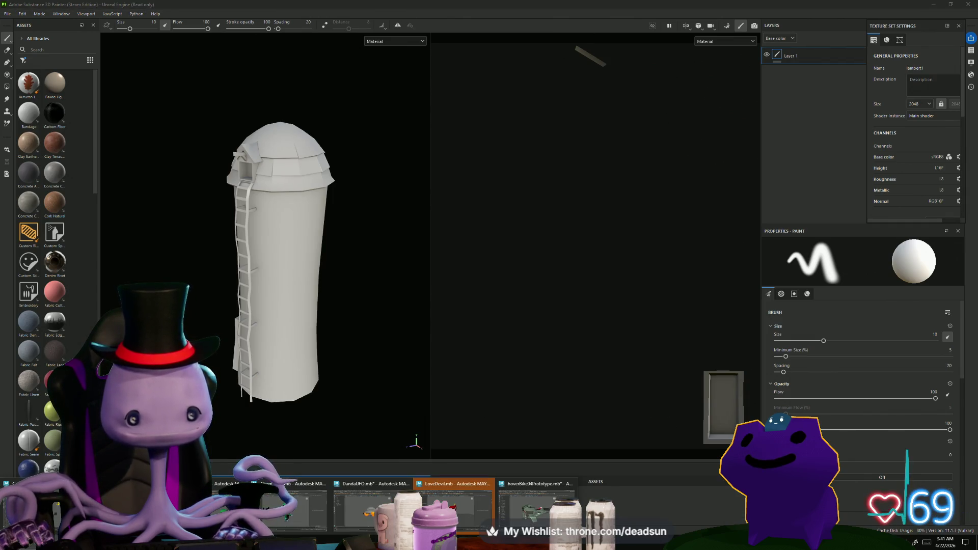
{"action": "mouse_move", "coordinate": [270, 504]}
{"action": "left_click", "coordinate": [232, 502]}
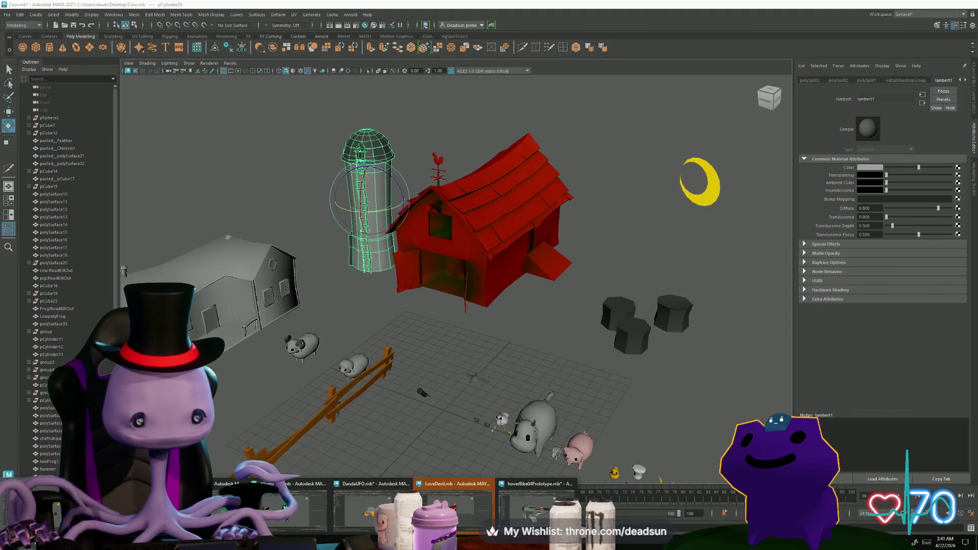
{"action": "mouse_move", "coordinate": [378, 146]}
{"action": "right_mouse_down"}
{"action": "mouse_move", "coordinate": [377, 316]}
{"action": "mouse_move", "coordinate": [387, 355]}
{"action": "mouse_move", "coordinate": [429, 378]}
{"action": "right_mouse_up"}
{"action": "left_click_drag", "start_coordinate": [595, 205], "coordinate": [537, 186], "text": "alt"}
- Rename the silo's material from lambert21 to Silo
{"action": "left_click", "coordinate": [878, 99]}
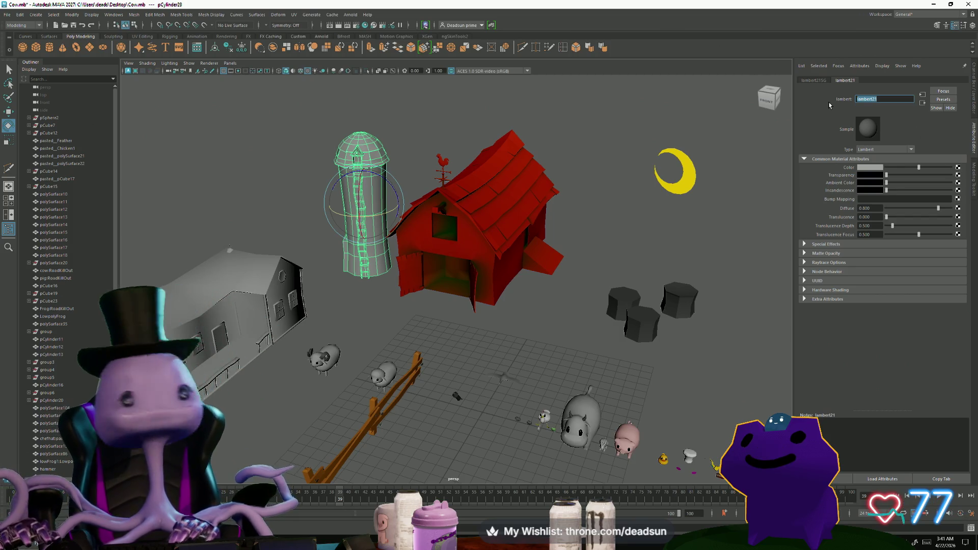
{"action": "type", "text": "Silo"}
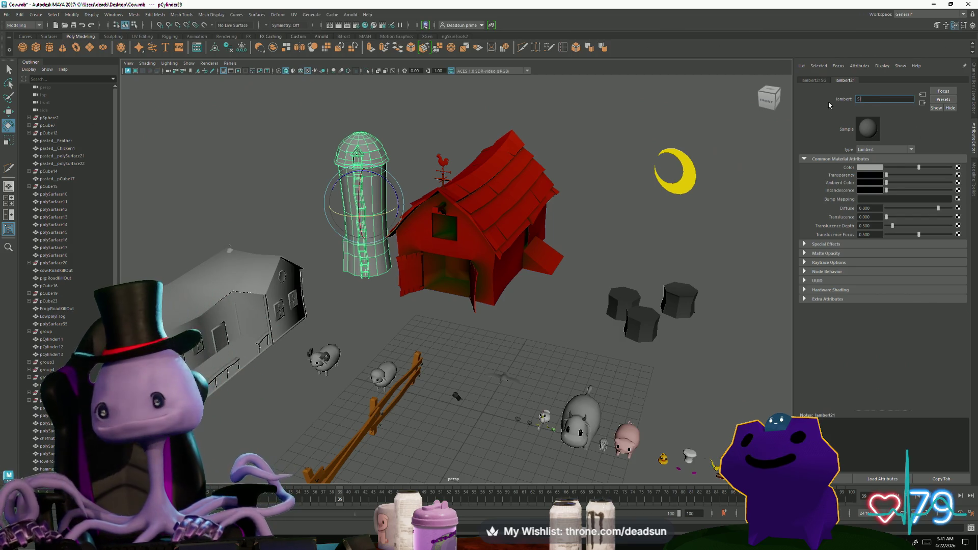
{"action": "key", "text": "Return"}
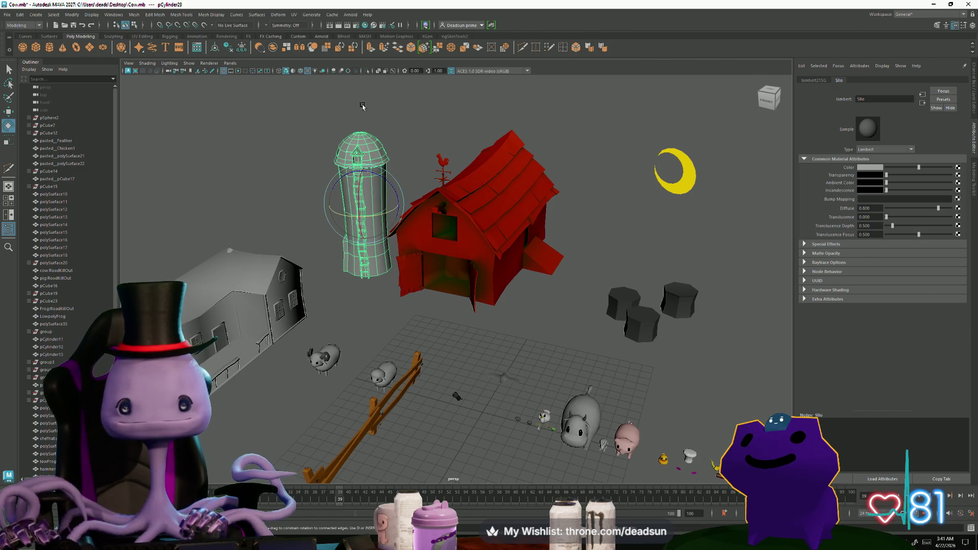
{"action": "left_click", "coordinate": [387, 305]}
{"action": "mouse_move", "coordinate": [387, 306]}
{"action": "left_mouse_down", "text": "alt"}
{"action": "mouse_move", "coordinate": [379, 250]}
{"action": "mouse_move", "coordinate": [370, 266]}
{"action": "mouse_move", "coordinate": [316, 257]}
{"action": "mouse_move", "coordinate": [457, 314]}
{"action": "mouse_move", "coordinate": [407, 322]}
{"action": "mouse_move", "coordinate": [402, 313]}
{"action": "mouse_move", "coordinate": [415, 305]}
{"action": "mouse_move", "coordinate": [377, 261]}
{"action": "left_mouse_up", "text": "alt"}
{"action": "scroll", "coordinate": [407, 319], "scroll_direction": "up", "scroll_amount": 4}
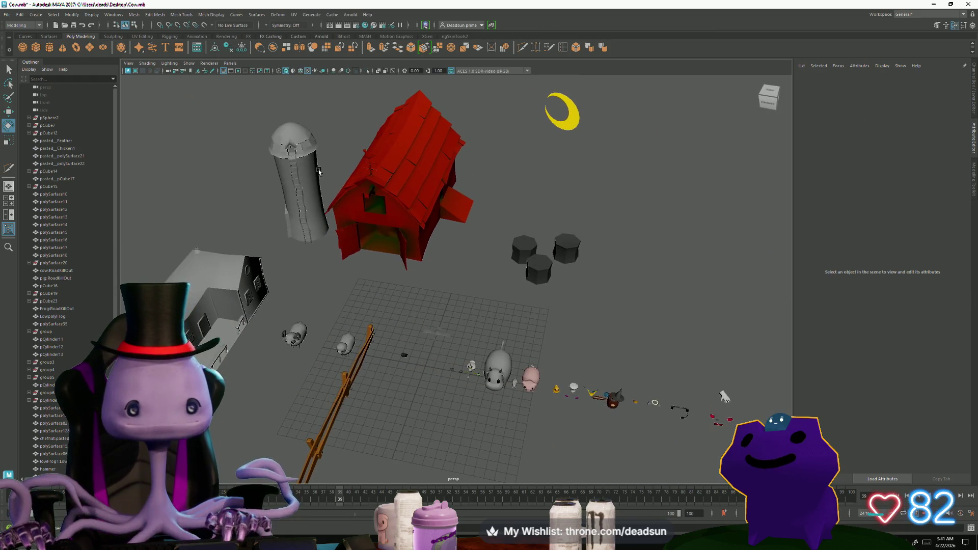
- Export the selected silo as silo.fbx, replacing the existing file
{"action": "left_click", "coordinate": [319, 170]}
{"action": "left_click", "coordinate": [7, 14]}
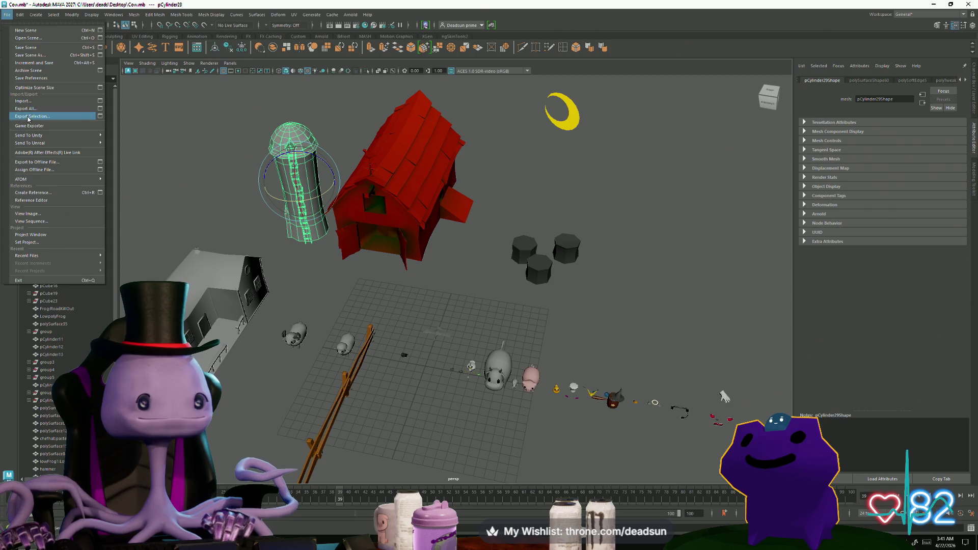
{"action": "left_click", "coordinate": [31, 120]}
{"action": "scroll", "coordinate": [179, 233], "scroll_direction": "down", "scroll_amount": 3}
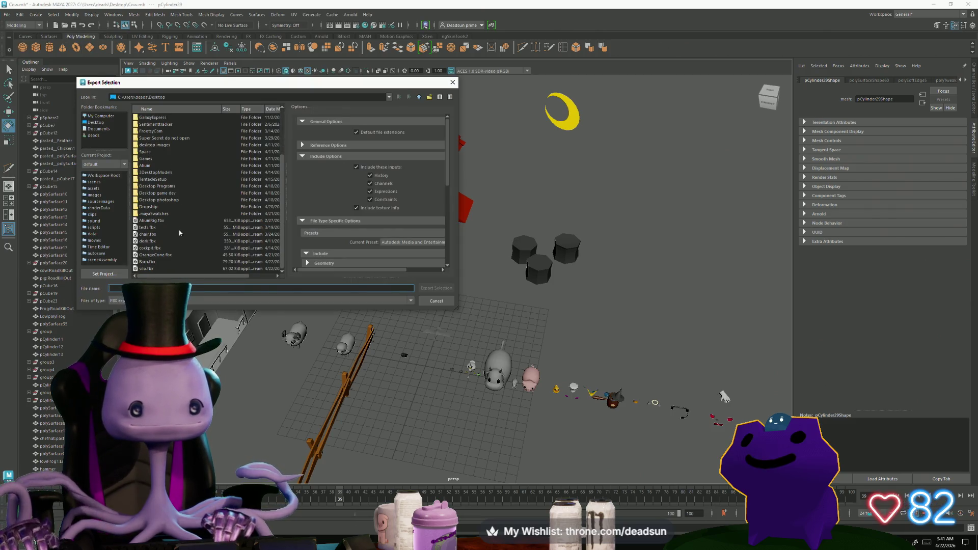
{"action": "double_click", "coordinate": [146, 269]}
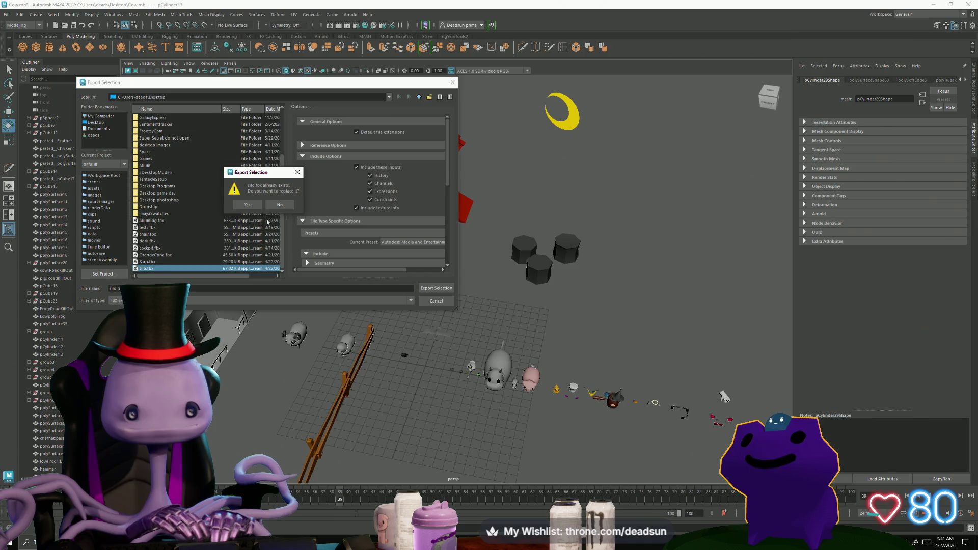
{"action": "left_click", "coordinate": [247, 204]}
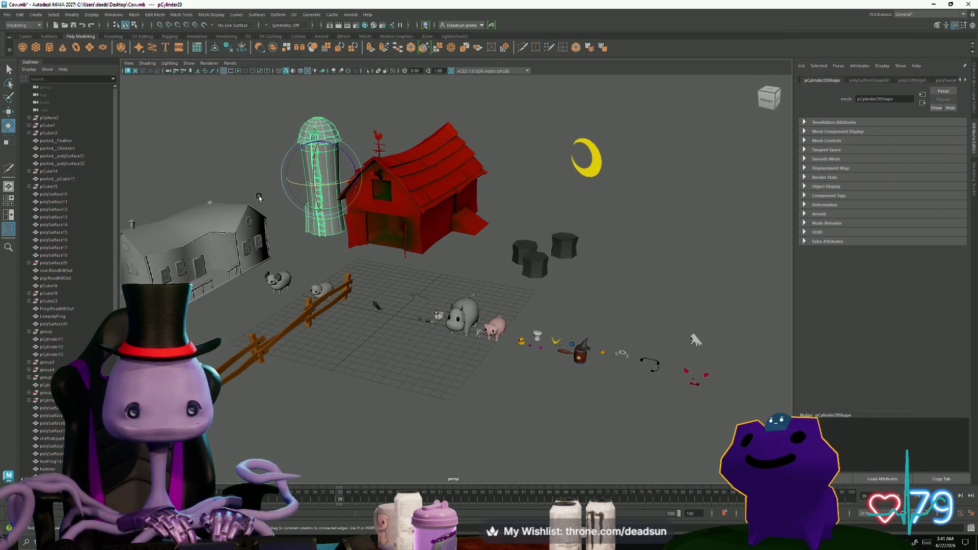
- Reselect the silo and switch over to Substance 3D Painter
{"action": "left_click", "coordinate": [259, 196]}
{"action": "left_click", "coordinate": [311, 127]}
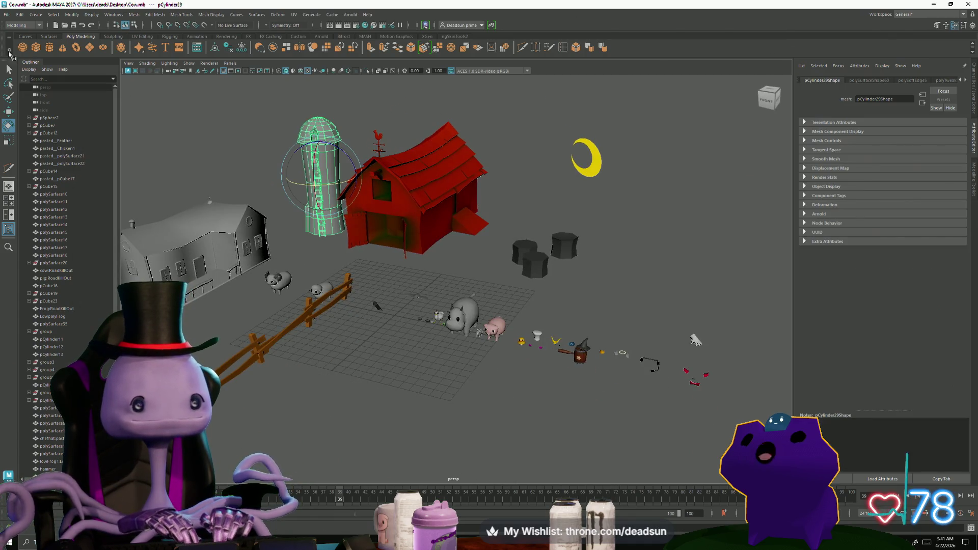
{"action": "left_click", "coordinate": [7, 15]}
{"action": "left_click", "coordinate": [237, 279]}
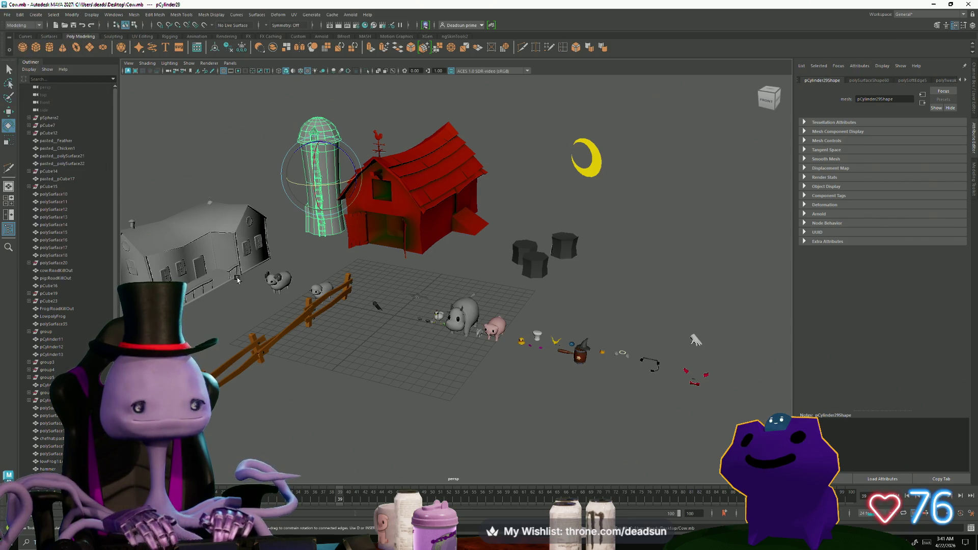
{"action": "key", "text": "alt+Tab"}
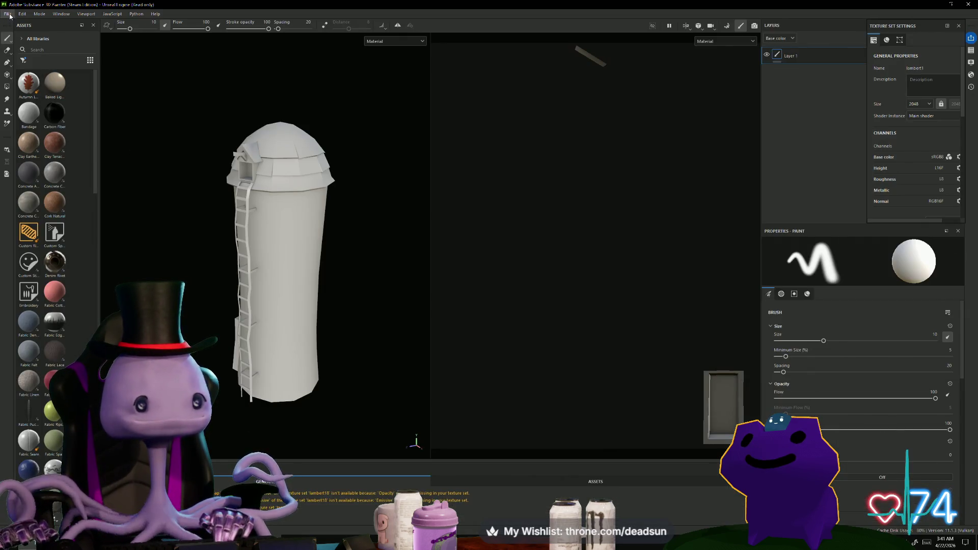
- Create a new 2048 project from Desktop silo.fbx, discarding the previous project's changes
{"action": "left_click", "coordinate": [8, 14]}
{"action": "left_click", "coordinate": [11, 24]}
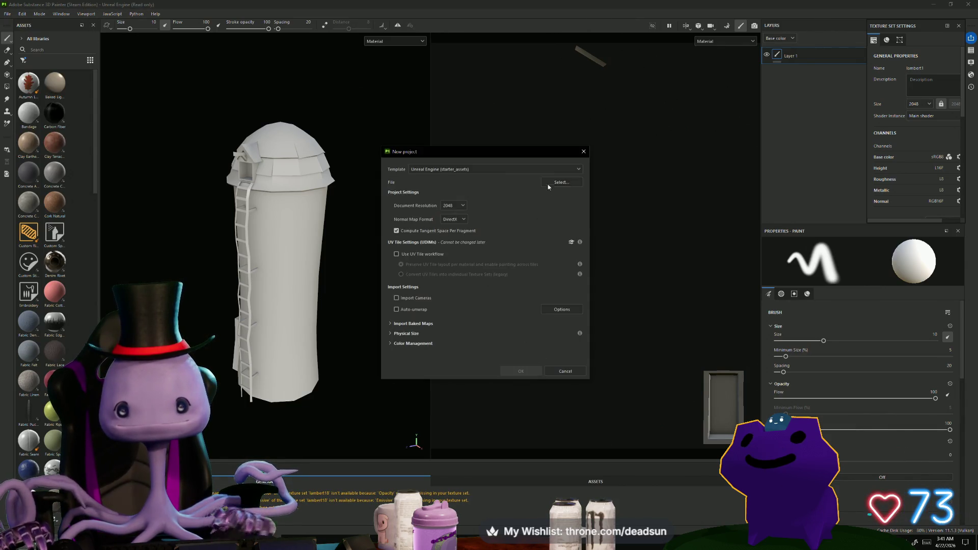
{"action": "left_click", "coordinate": [549, 186]}
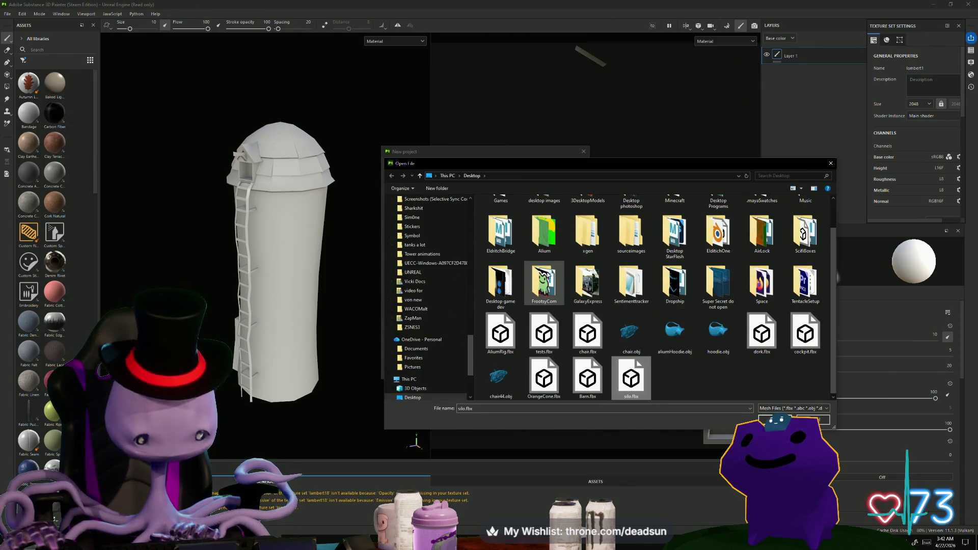
{"action": "left_click", "coordinate": [767, 420]}
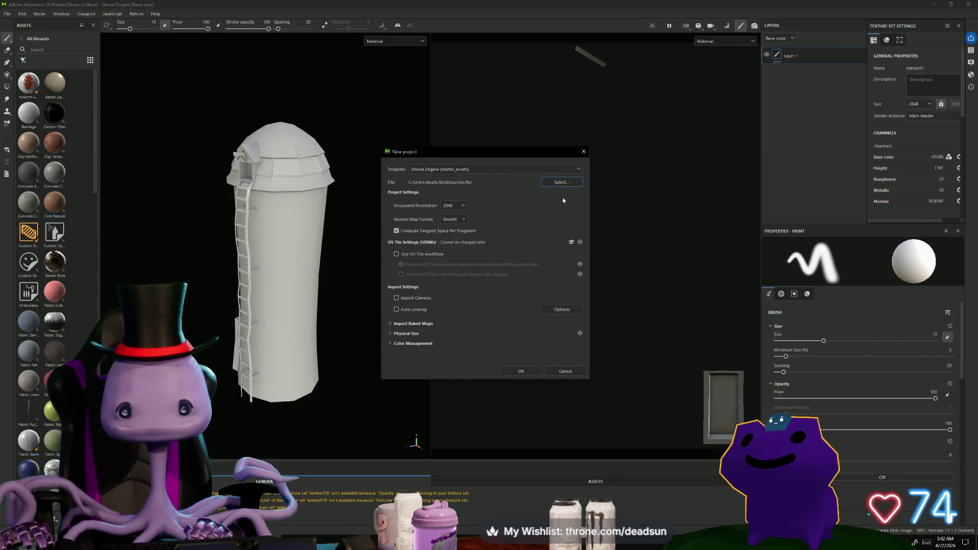
{"action": "left_click", "coordinate": [528, 374]}
{"action": "left_click", "coordinate": [471, 280]}
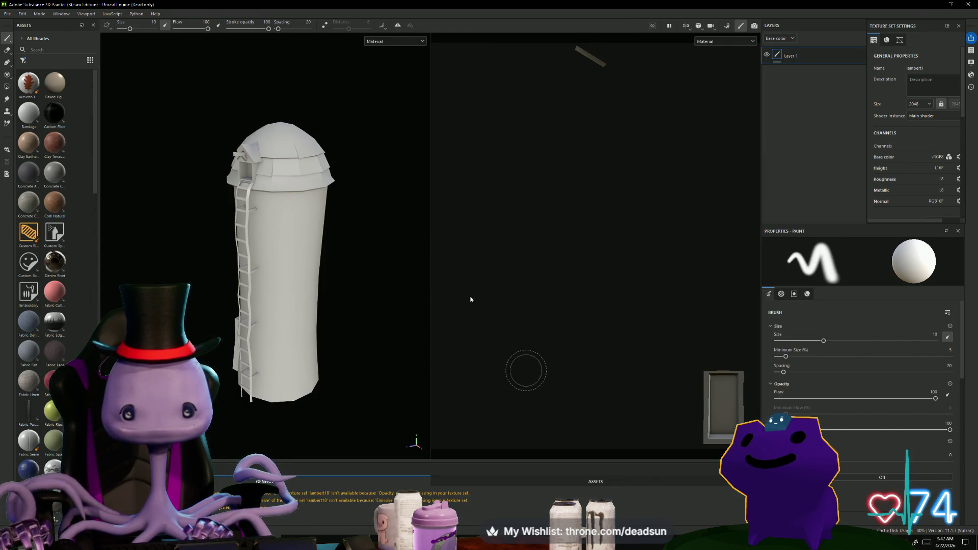
- Bake the silo's mesh maps with the default Ambient occlusion settings
{"action": "mouse_move", "coordinate": [327, 305]}
{"action": "left_mouse_down", "text": "alt"}
{"action": "mouse_move", "coordinate": [338, 321]}
{"action": "mouse_move", "coordinate": [259, 308]}
{"action": "mouse_move", "coordinate": [299, 311]}
{"action": "mouse_move", "coordinate": [347, 189]}
{"action": "left_mouse_up", "text": "alt"}
{"action": "left_click", "coordinate": [726, 27]}
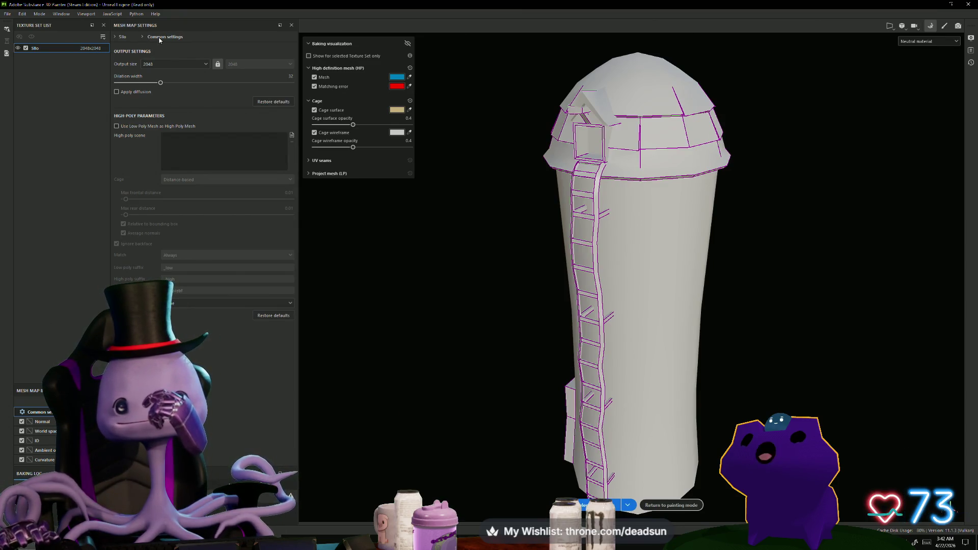
{"action": "left_click", "coordinate": [142, 37]}
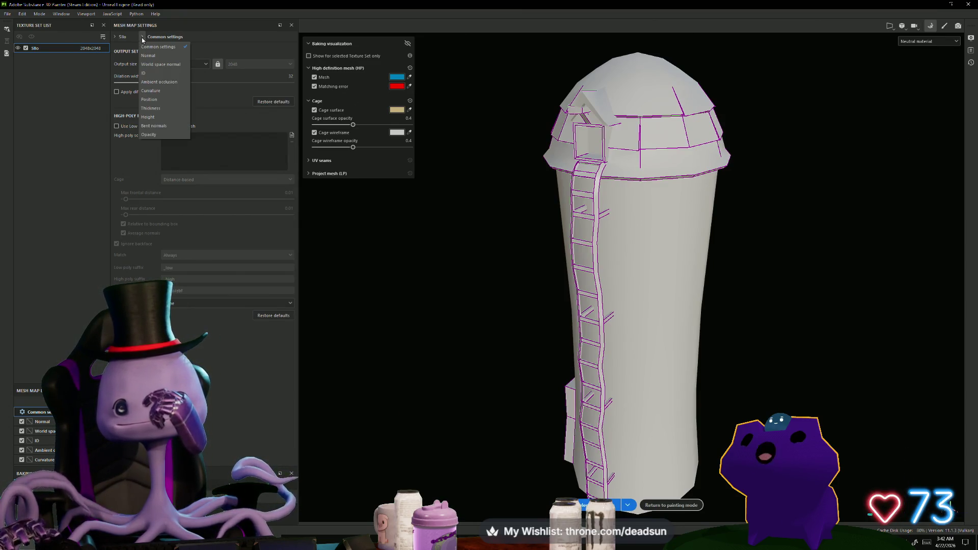
{"action": "left_click", "coordinate": [152, 83]}
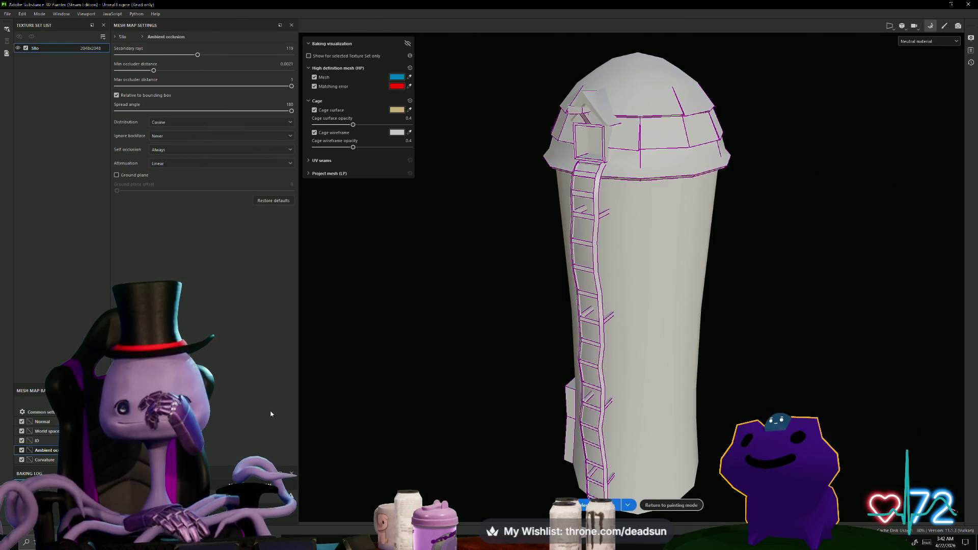
{"action": "left_click", "coordinate": [581, 507]}
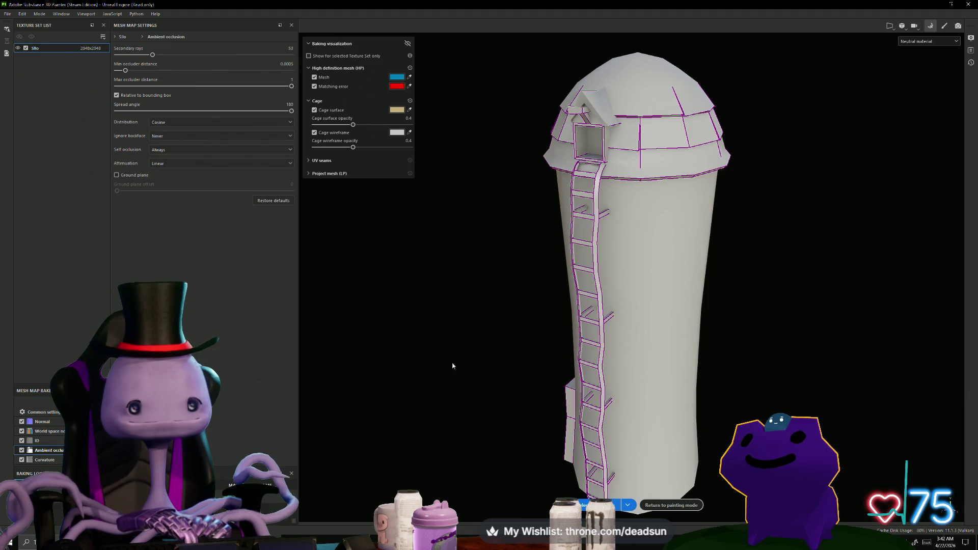
{"action": "left_click", "coordinate": [583, 504]}
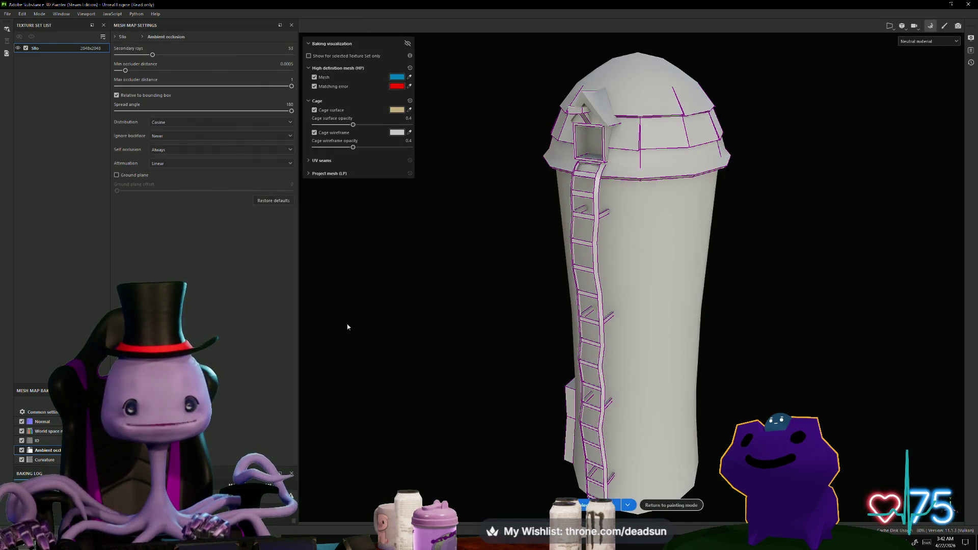
- Lower the ambient occlusion spread angle to 64 and rebake the mesh maps
{"action": "left_click", "coordinate": [42, 422]}
{"action": "left_click", "coordinate": [65, 450]}
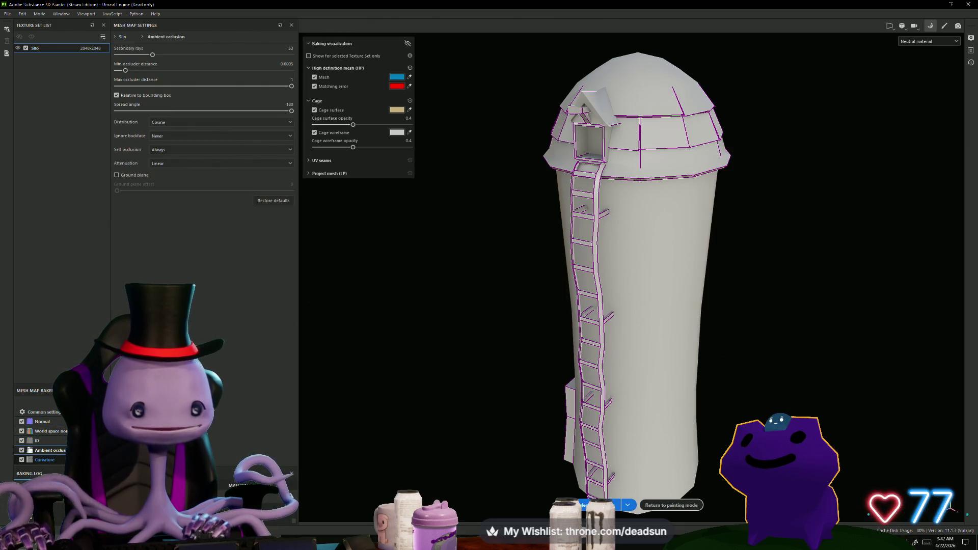
{"action": "left_click", "coordinate": [117, 175]}
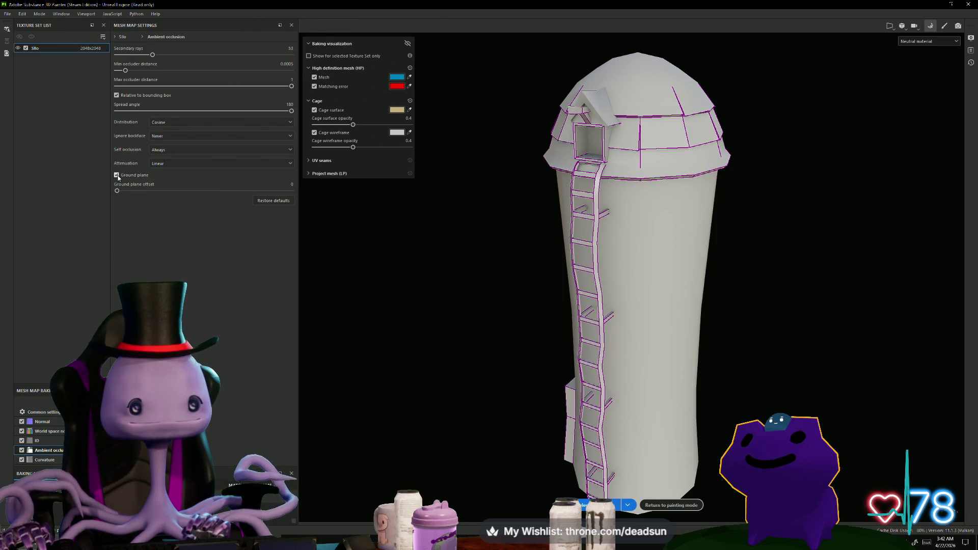
{"action": "left_click", "coordinate": [117, 175]}
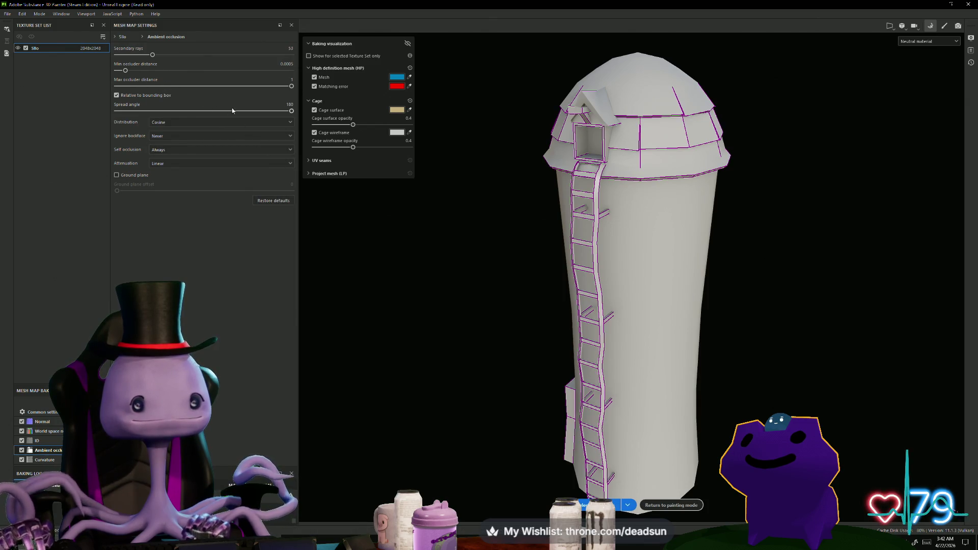
{"action": "left_click_drag", "start_coordinate": [255, 111], "coordinate": [179, 113]}
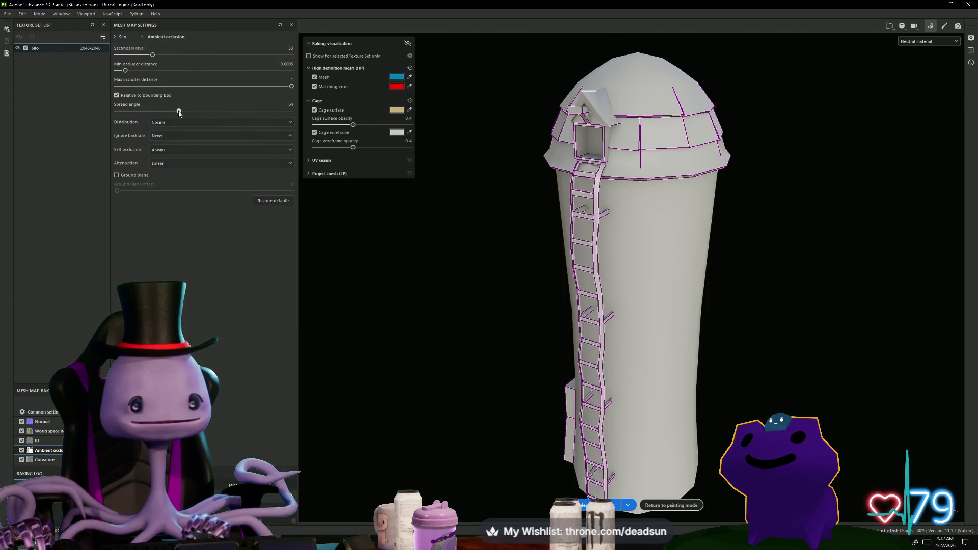
{"action": "left_click", "coordinate": [612, 504]}
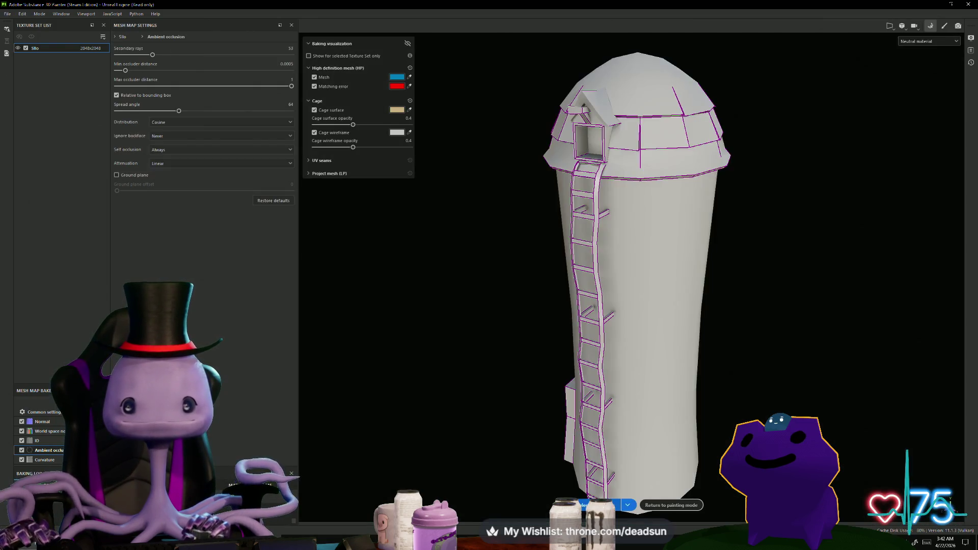
- Return to painting mode with the silo's ladder facing front
{"action": "mouse_move", "coordinate": [439, 403]}
{"action": "left_mouse_down", "text": "alt"}
{"action": "mouse_move", "coordinate": [730, 393]}
{"action": "mouse_move", "coordinate": [540, 381]}
{"action": "mouse_move", "coordinate": [343, 396]}
{"action": "mouse_move", "coordinate": [444, 401]}
{"action": "left_mouse_up", "text": "alt"}
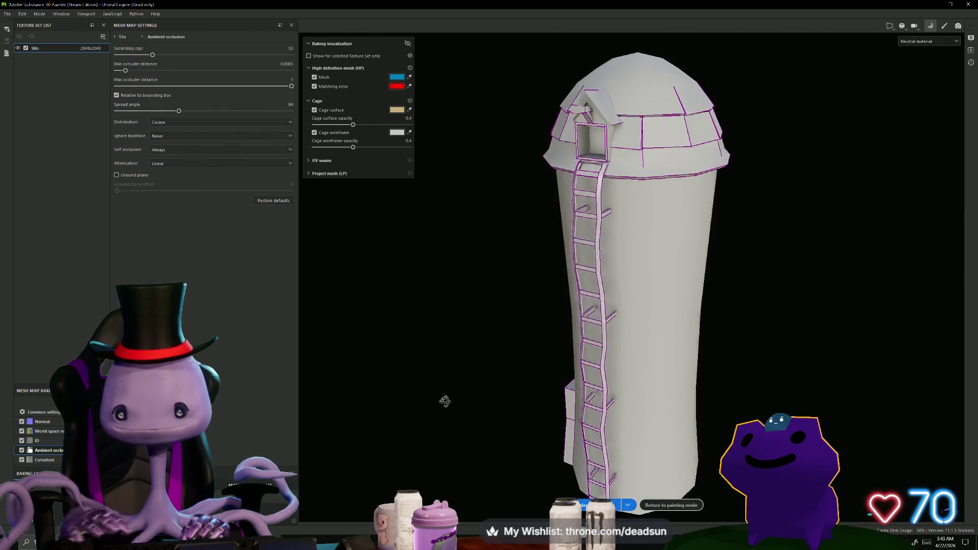
{"action": "left_click", "coordinate": [945, 25]}
{"action": "mouse_move", "coordinate": [382, 360]}
{"action": "left_mouse_down", "text": "alt"}
{"action": "mouse_move", "coordinate": [368, 369]}
{"action": "mouse_move", "coordinate": [437, 369]}
{"action": "mouse_move", "coordinate": [413, 442]}
{"action": "mouse_move", "coordinate": [349, 333]}
{"action": "mouse_move", "coordinate": [306, 384]}
{"action": "mouse_move", "coordinate": [342, 386]}
{"action": "left_mouse_up", "text": "alt"}
{"action": "scroll", "coordinate": [437, 368], "scroll_direction": "down", "scroll_amount": 5}
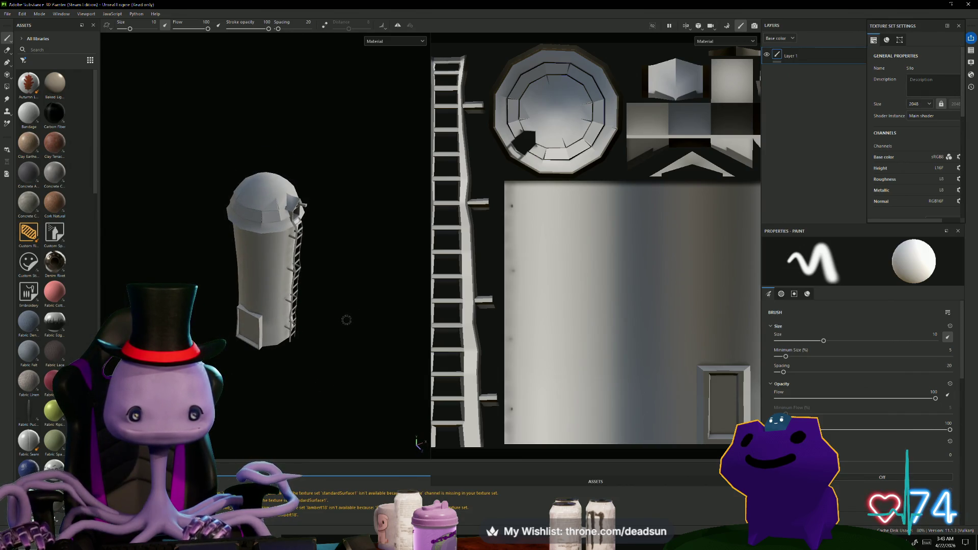
{"action": "right_click_drag", "start_coordinate": [445, 414], "coordinate": [389, 380], "text": "alt"}
{"action": "mouse_move", "coordinate": [388, 378]}
{"action": "left_mouse_down", "text": "alt"}
{"action": "mouse_move", "coordinate": [395, 281]}
{"action": "mouse_move", "coordinate": [285, 387]}
{"action": "left_mouse_up", "text": "alt"}
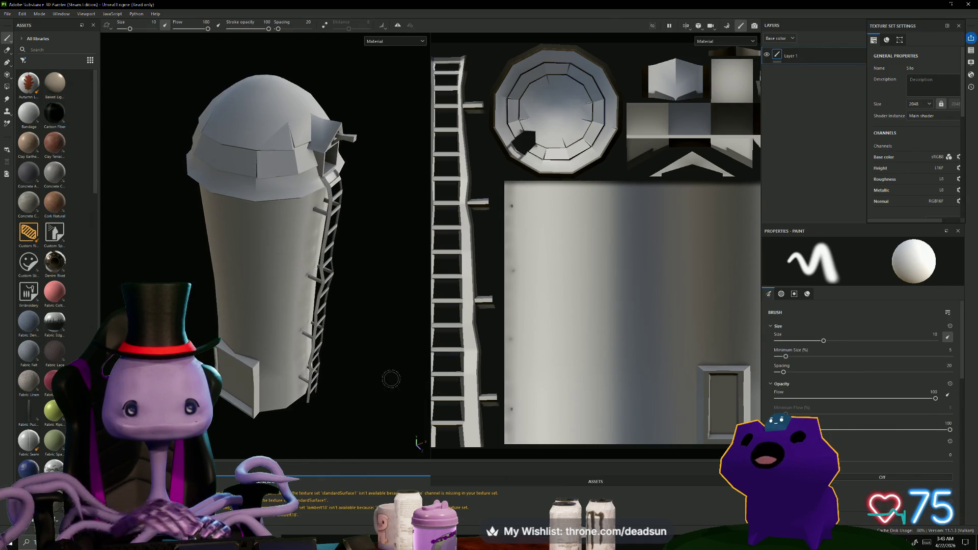
{"action": "mouse_move", "coordinate": [265, 245]}
{"action": "left_mouse_down", "text": "alt"}
{"action": "mouse_move", "coordinate": [296, 232]}
{"action": "mouse_move", "coordinate": [286, 234]}
{"action": "left_mouse_up", "text": "alt"}
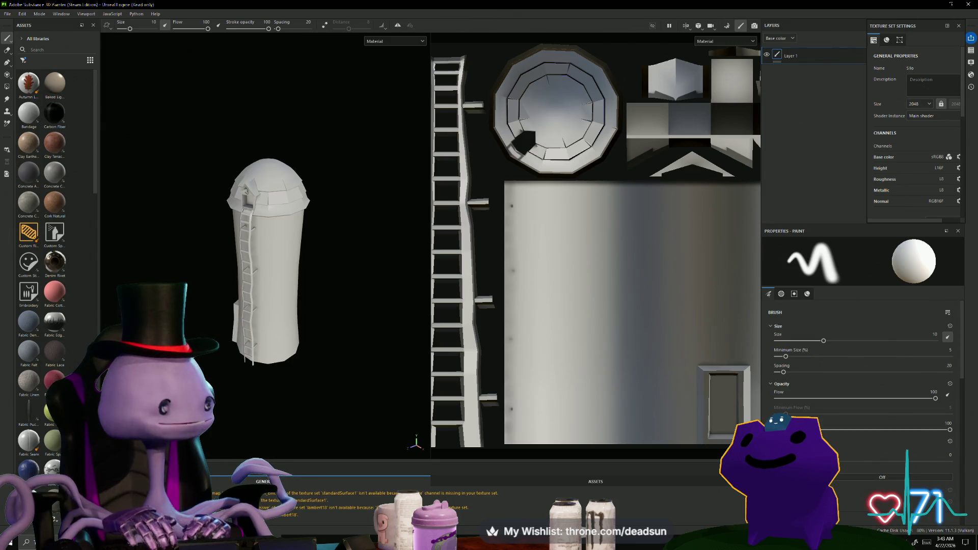
{"action": "scroll", "coordinate": [229, 351], "scroll_direction": "up", "scroll_amount": 3}
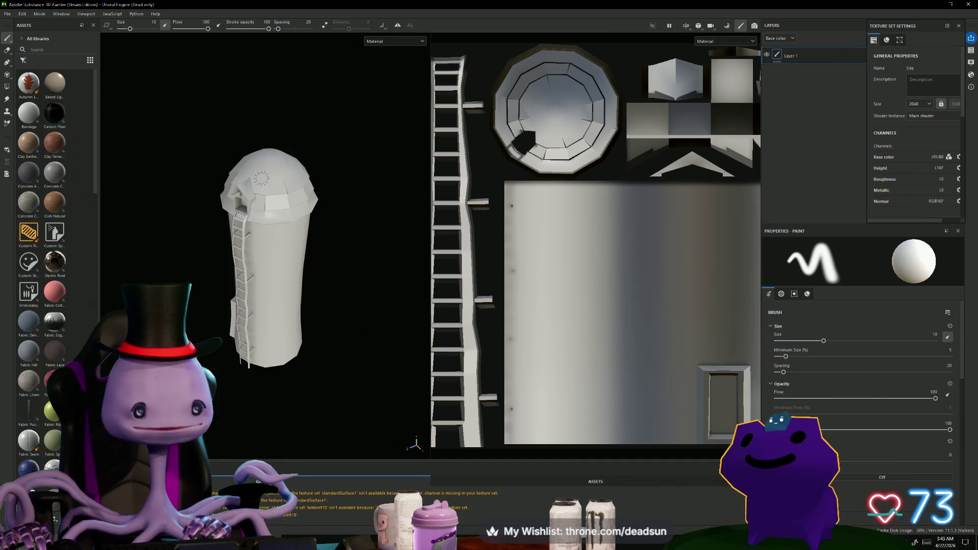
{"action": "right_click_drag", "start_coordinate": [274, 357], "coordinate": [274, 385], "text": "alt"}
{"action": "mouse_move", "coordinate": [273, 384]}
{"action": "left_mouse_down", "text": "alt"}
{"action": "mouse_move", "coordinate": [324, 256]}
{"action": "mouse_move", "coordinate": [321, 339]}
{"action": "mouse_move", "coordinate": [339, 345]}
{"action": "left_mouse_up", "text": "alt"}
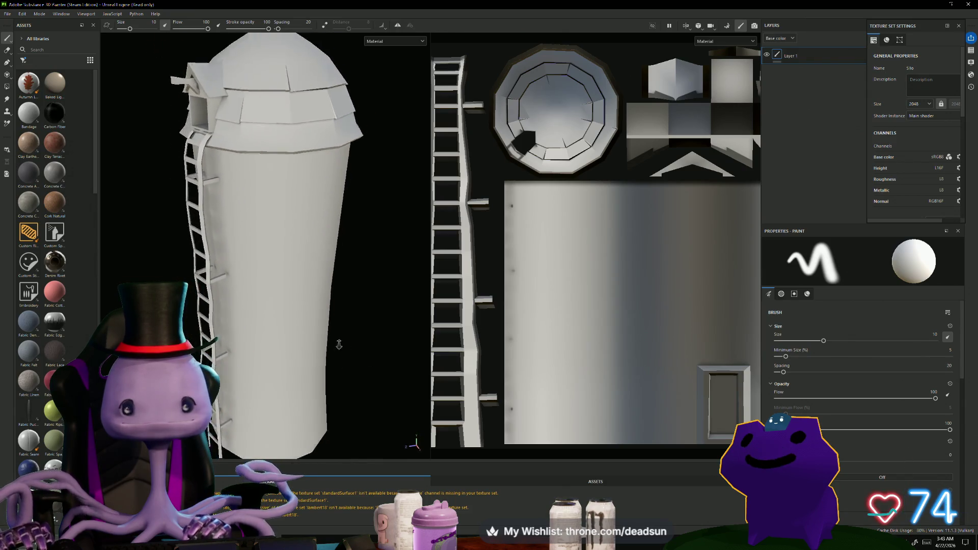
{"action": "right_click_drag", "start_coordinate": [338, 345], "coordinate": [334, 356], "text": "alt"}
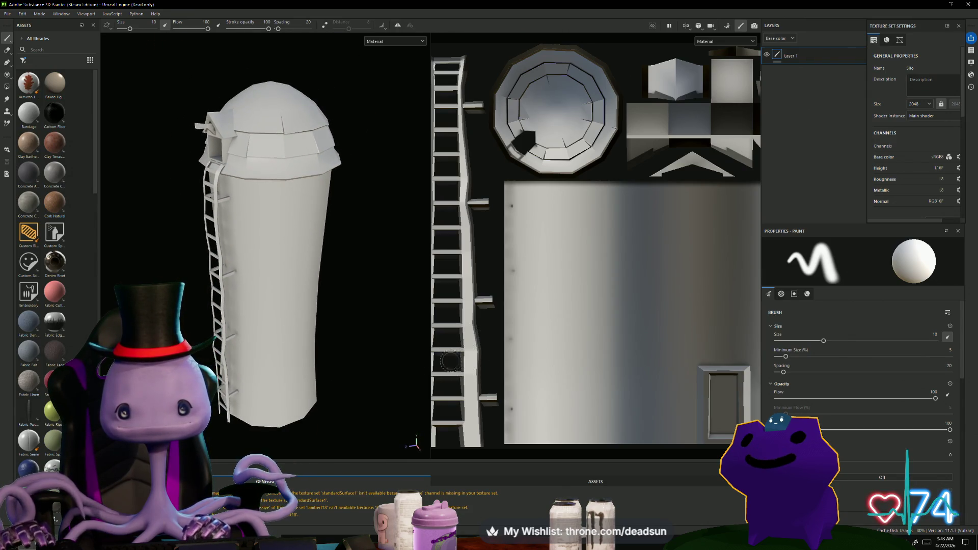
{"action": "mouse_move", "coordinate": [371, 362]}
{"action": "left_mouse_down", "text": "alt"}
{"action": "mouse_move", "coordinate": [371, 333]}
{"action": "mouse_move", "coordinate": [145, 117]}
{"action": "left_mouse_up", "text": "alt"}
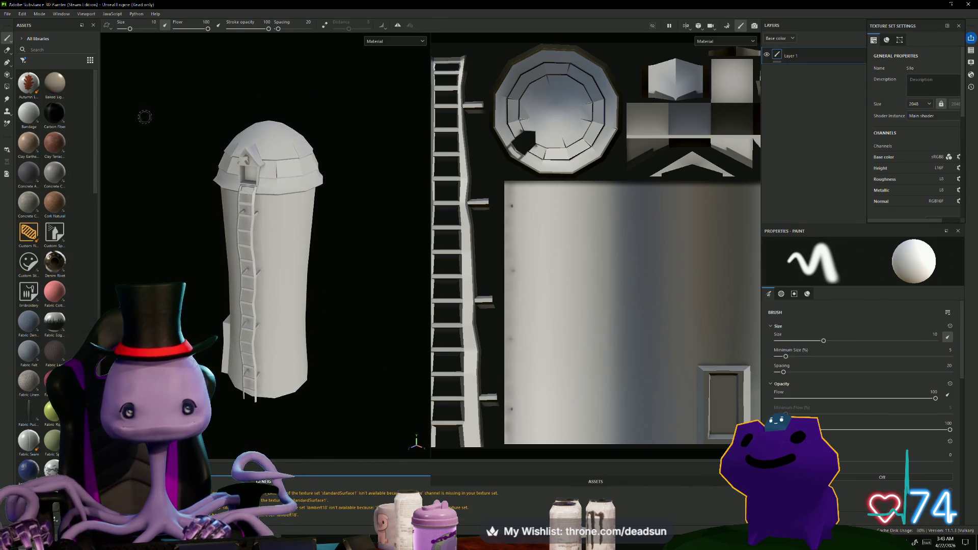
{"action": "mouse_move", "coordinate": [152, 193]}
{"action": "left_mouse_down", "text": "alt"}
{"action": "mouse_move", "coordinate": [212, 255]}
{"action": "mouse_move", "coordinate": [443, 226]}
{"action": "mouse_move", "coordinate": [162, 230]}
{"action": "left_mouse_up", "text": "alt"}
{"action": "left_click", "coordinate": [8, 14]}
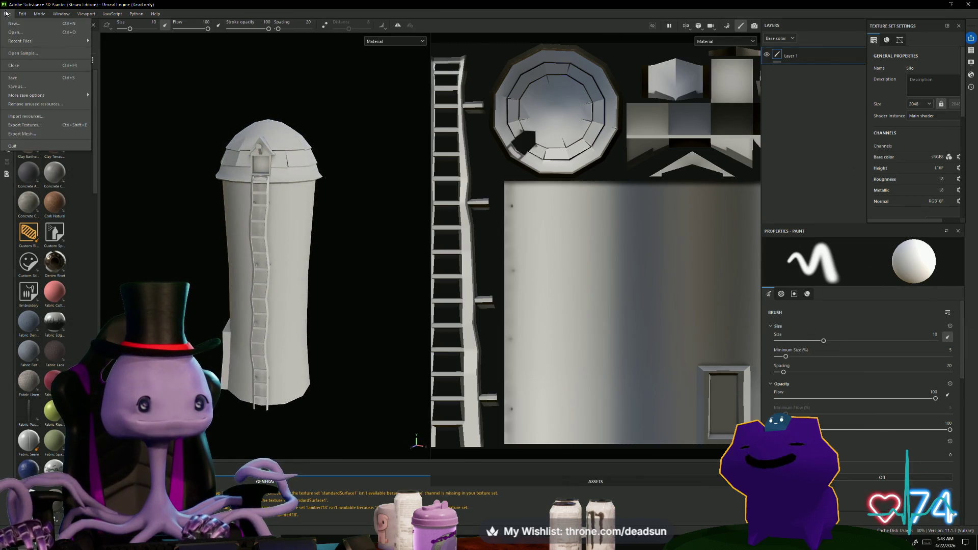
- Export the four silo textures as 2048 PNGs and open their output folder
{"action": "left_click", "coordinate": [41, 124]}
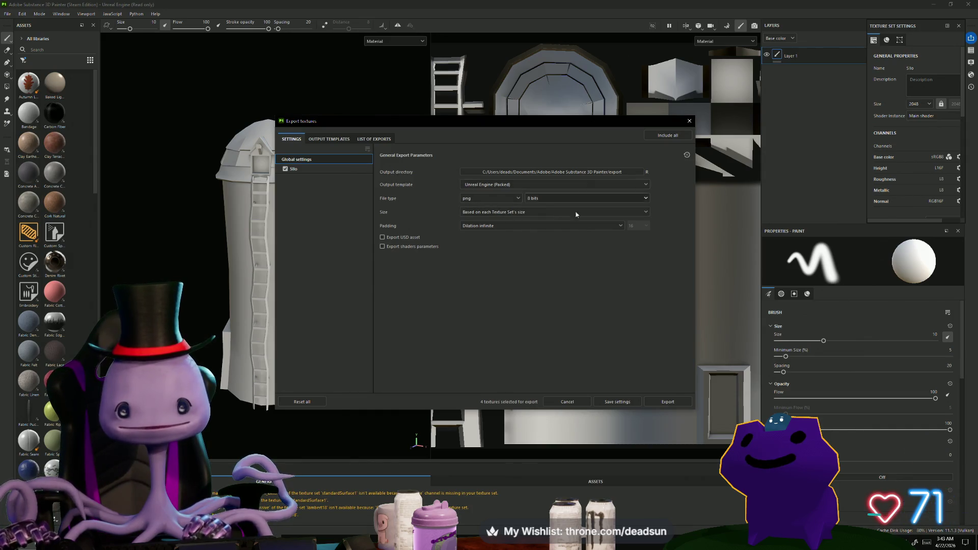
{"action": "left_click", "coordinate": [672, 401]}
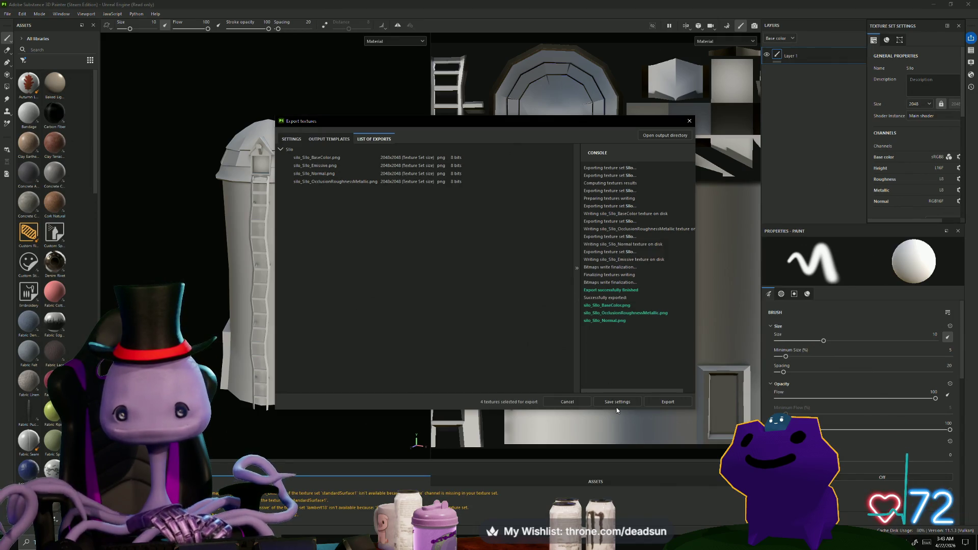
{"action": "left_click", "coordinate": [664, 135]}
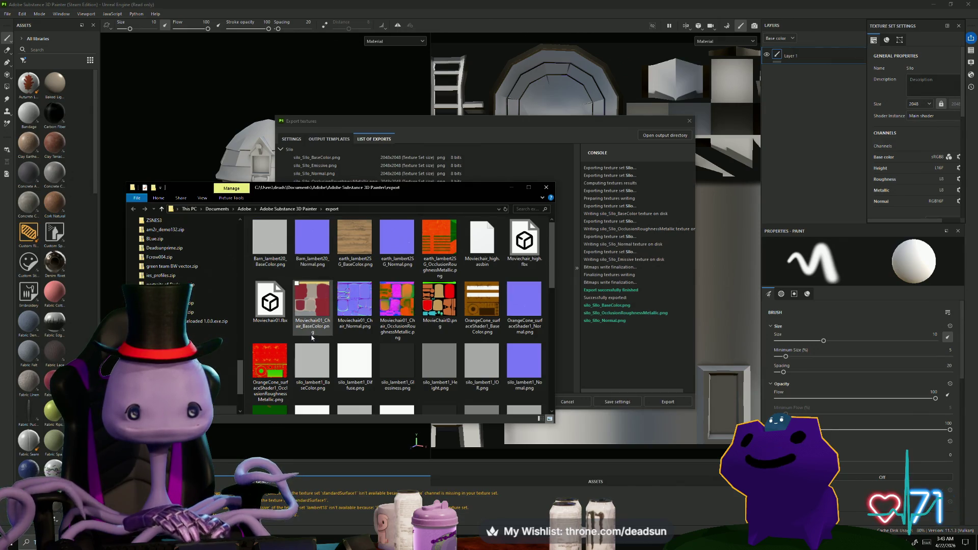
- Preview silo_Silo_BaseColor.png in the export folder, then close it
{"action": "scroll", "coordinate": [310, 338], "scroll_direction": "down", "scroll_amount": 5}
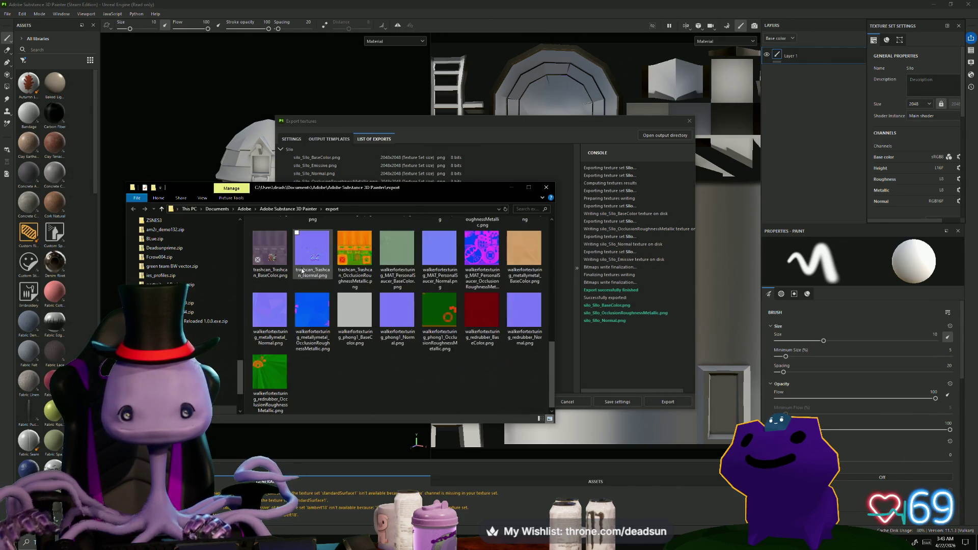
{"action": "scroll", "coordinate": [302, 275], "scroll_direction": "up", "scroll_amount": 2}
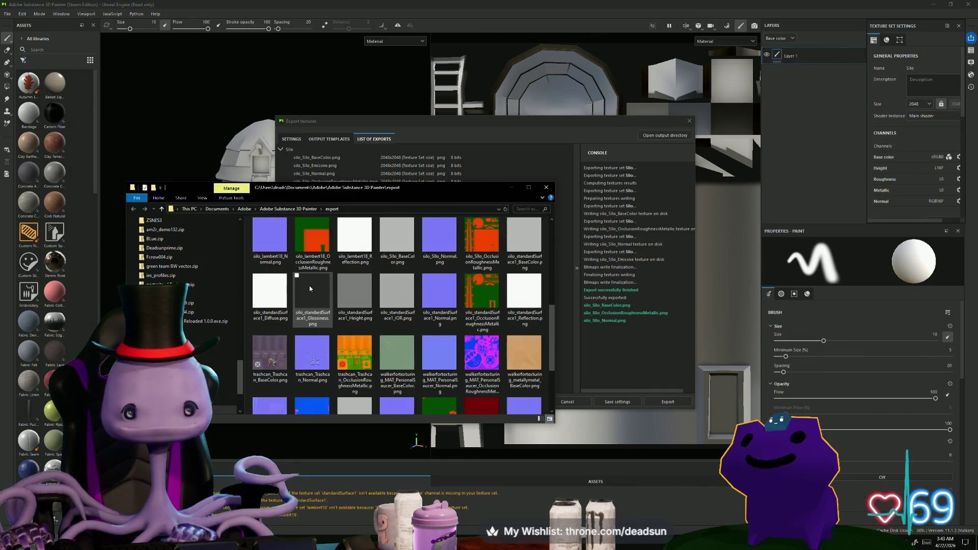
{"action": "left_click", "coordinate": [399, 243]}
{"action": "double_click", "coordinate": [398, 243]}
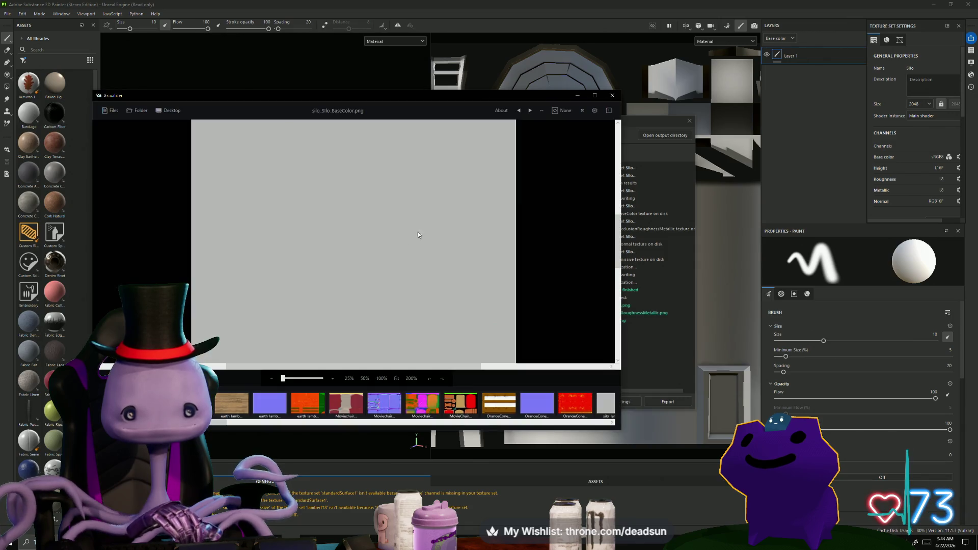
{"action": "left_click", "coordinate": [613, 95]}
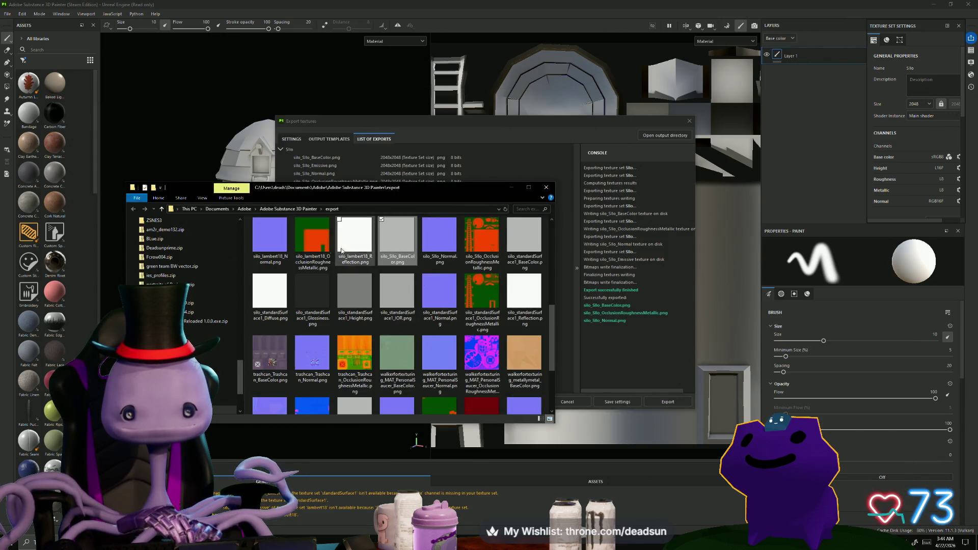
- Delete the five files from silo_lambert18_Normal through silo_Silo_Normal
{"action": "left_click", "coordinate": [270, 239]}
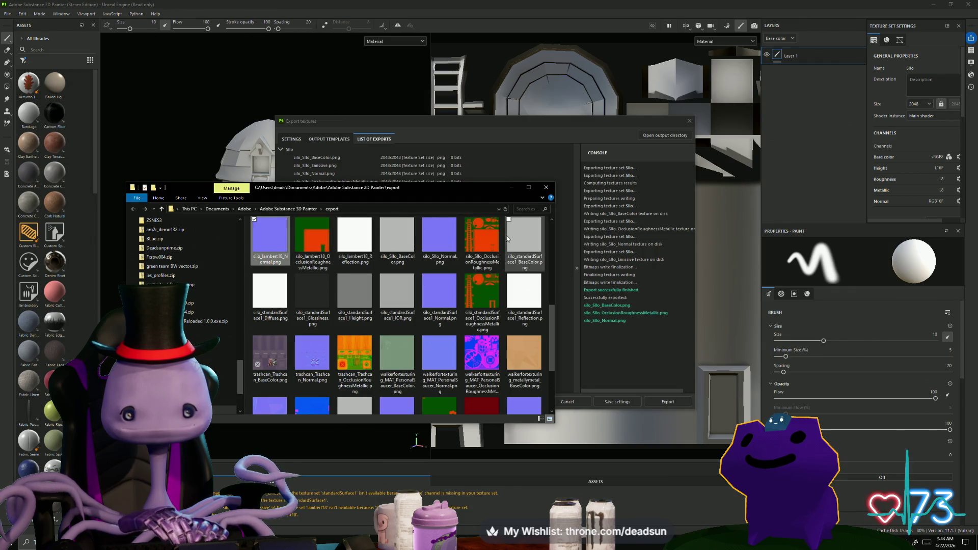
{"action": "left_click", "coordinate": [439, 237], "text": "shift"}
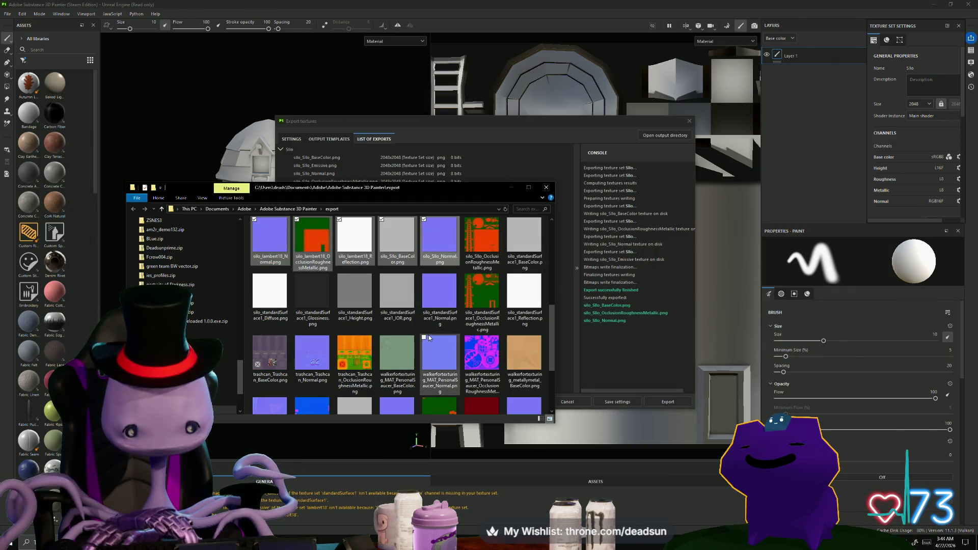
{"action": "key", "text": "Delete"}
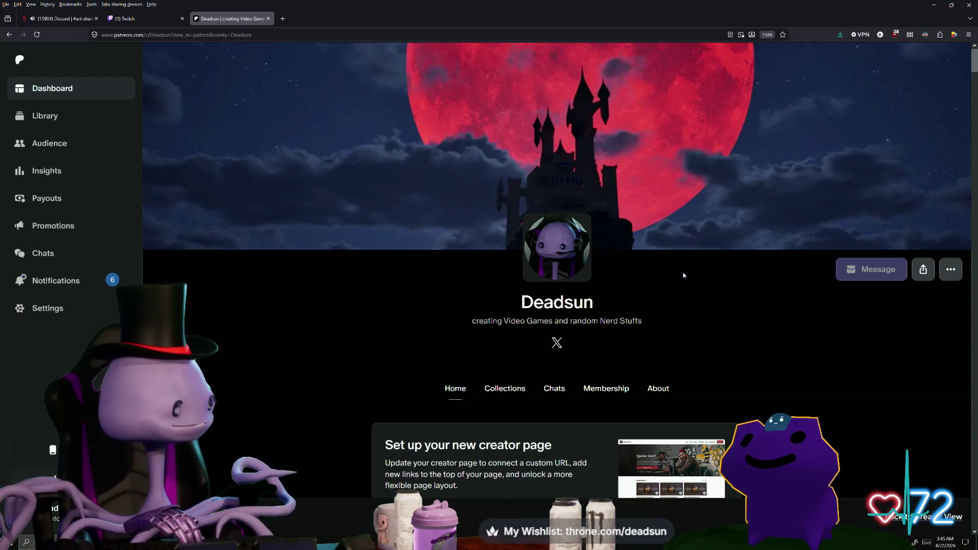
- Open the Membership page and expand and highlight the Level 10 Ghost tier's rewards
{"action": "scroll", "coordinate": [683, 275], "scroll_direction": "down", "scroll_amount": 4}
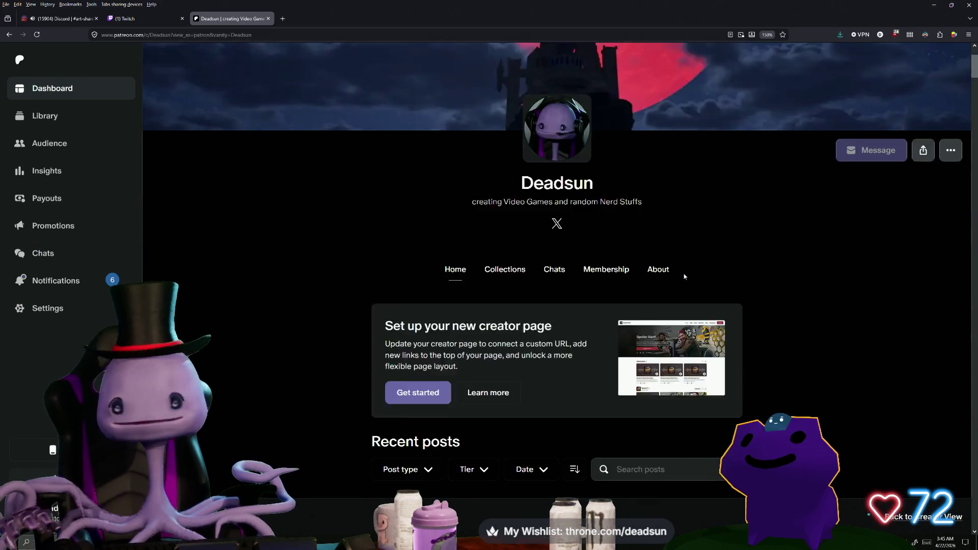
{"action": "scroll", "coordinate": [683, 277], "scroll_direction": "up", "scroll_amount": 4}
{"action": "scroll", "coordinate": [659, 303], "scroll_direction": "down", "scroll_amount": 1}
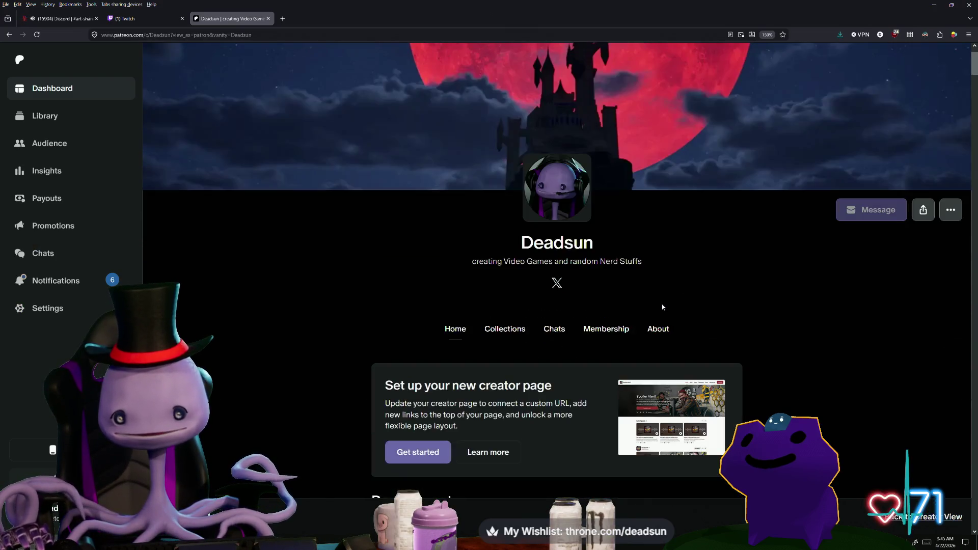
{"action": "left_click", "coordinate": [600, 330]}
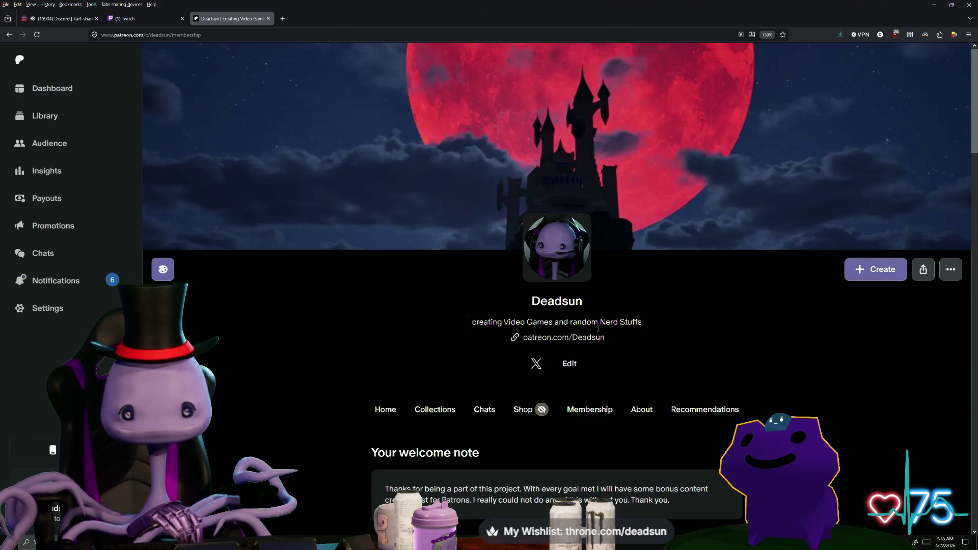
{"action": "scroll", "coordinate": [606, 290], "scroll_direction": "down", "scroll_amount": 8}
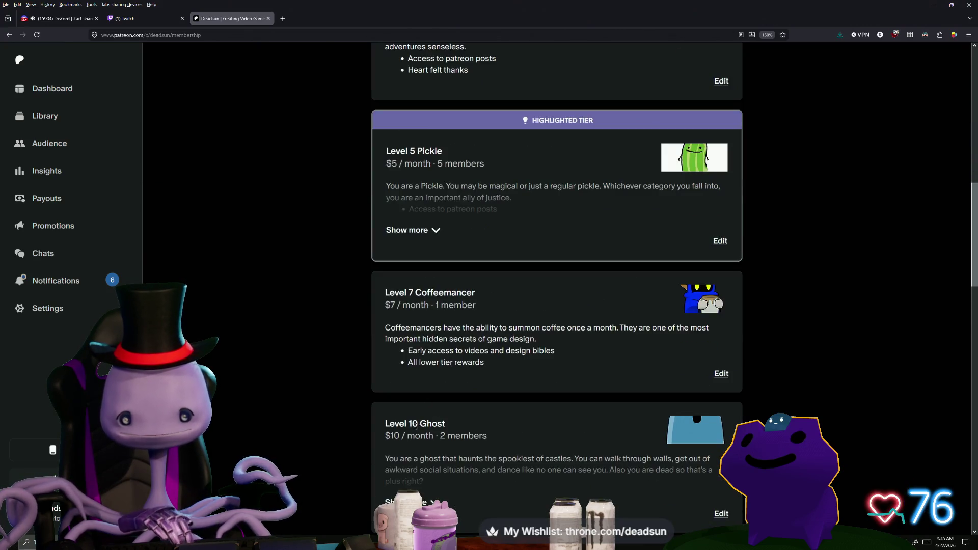
{"action": "scroll", "coordinate": [437, 417], "scroll_direction": "down", "scroll_amount": 2}
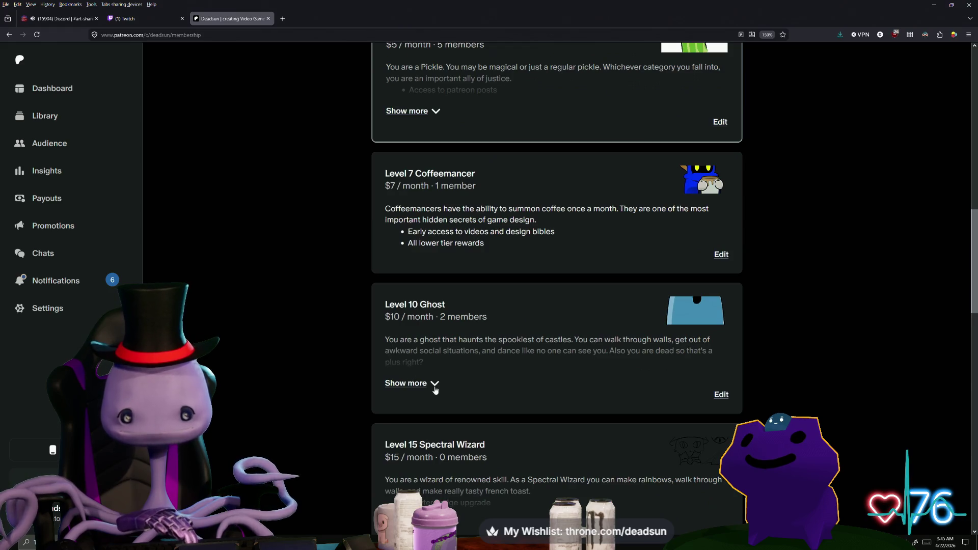
{"action": "left_click", "coordinate": [435, 388]}
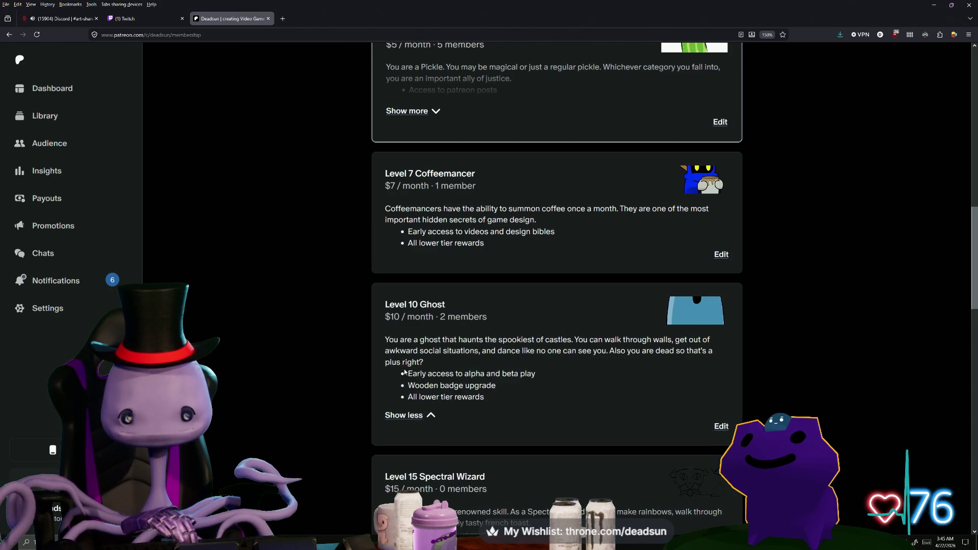
{"action": "left_click_drag", "start_coordinate": [487, 399], "coordinate": [408, 373]}
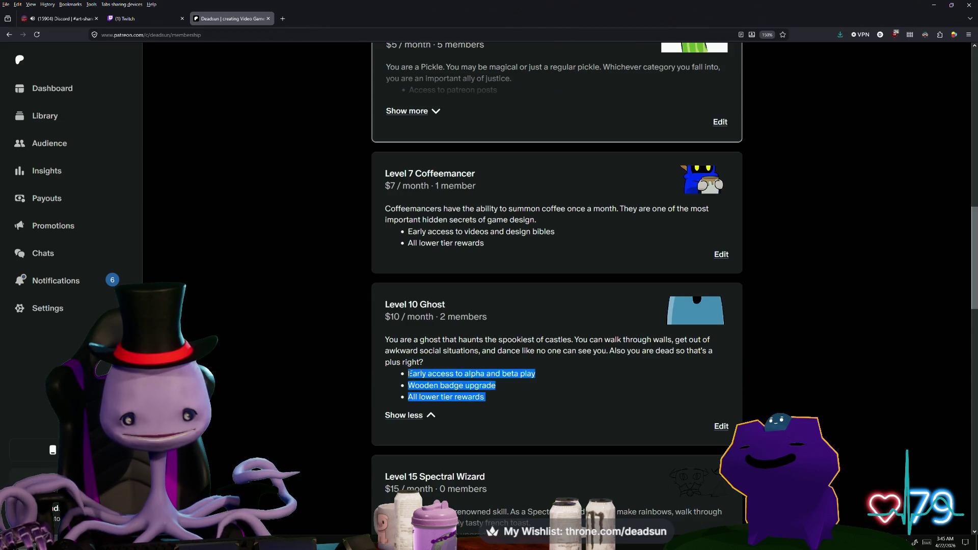
- Highlight the Coffeemancer rewards, then expand and highlight the Level 5 Pickle tier's rewards
{"action": "scroll", "coordinate": [475, 361], "scroll_direction": "up", "scroll_amount": 1}
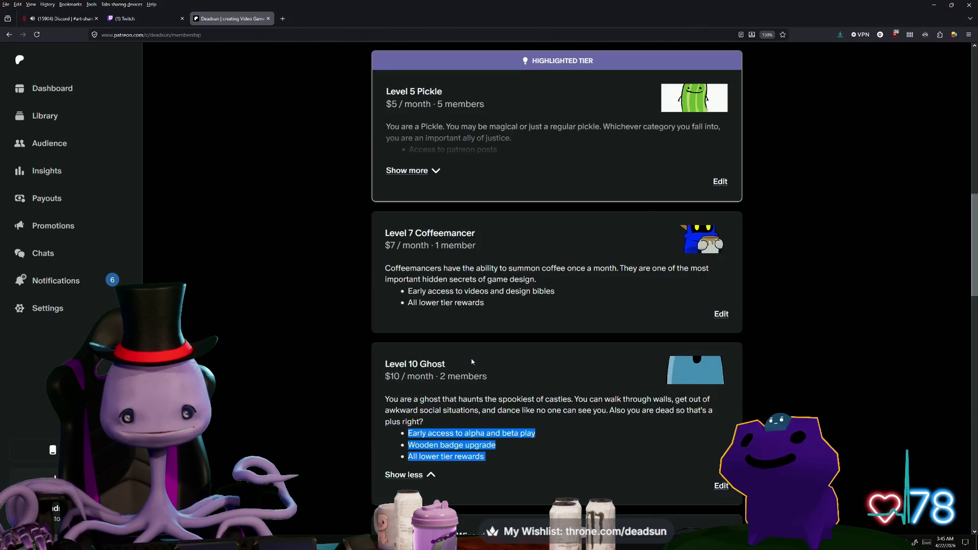
{"action": "left_click_drag", "start_coordinate": [497, 304], "coordinate": [413, 288]}
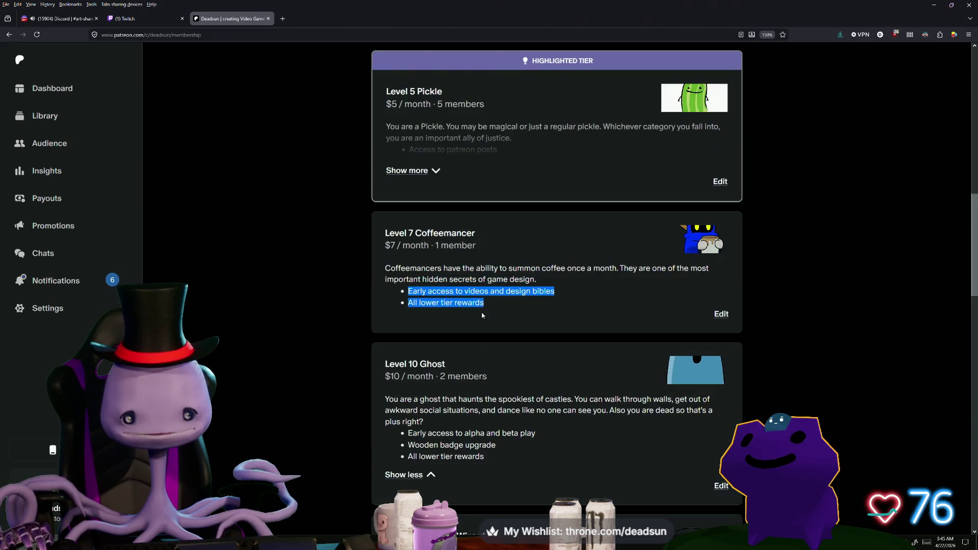
{"action": "scroll", "coordinate": [481, 315], "scroll_direction": "up", "scroll_amount": 1}
{"action": "scroll", "coordinate": [478, 317], "scroll_direction": "up", "scroll_amount": 1}
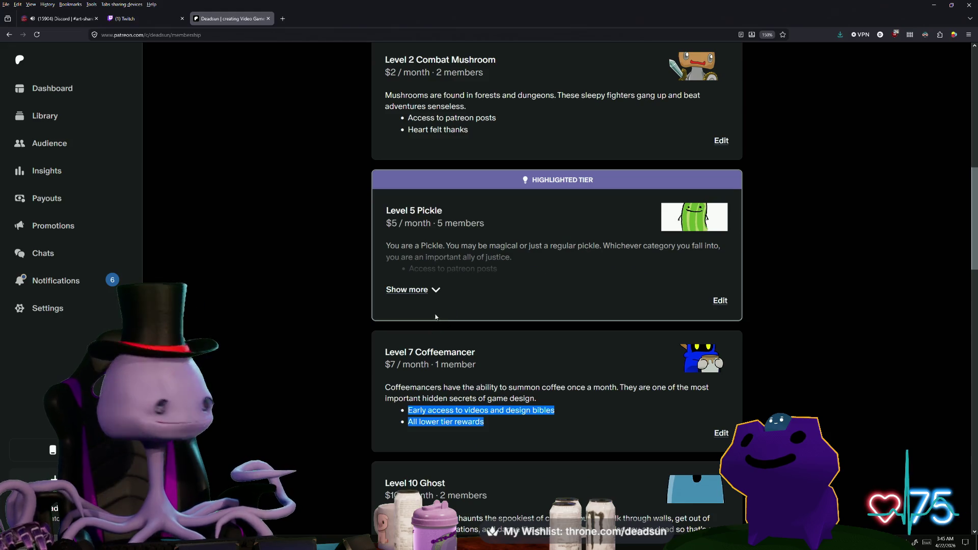
{"action": "left_click", "coordinate": [434, 294]}
{"action": "mouse_move", "coordinate": [484, 307]}
{"action": "left_mouse_down"}
{"action": "mouse_move", "coordinate": [410, 278]}
{"action": "mouse_move", "coordinate": [407, 268]}
{"action": "left_mouse_up"}
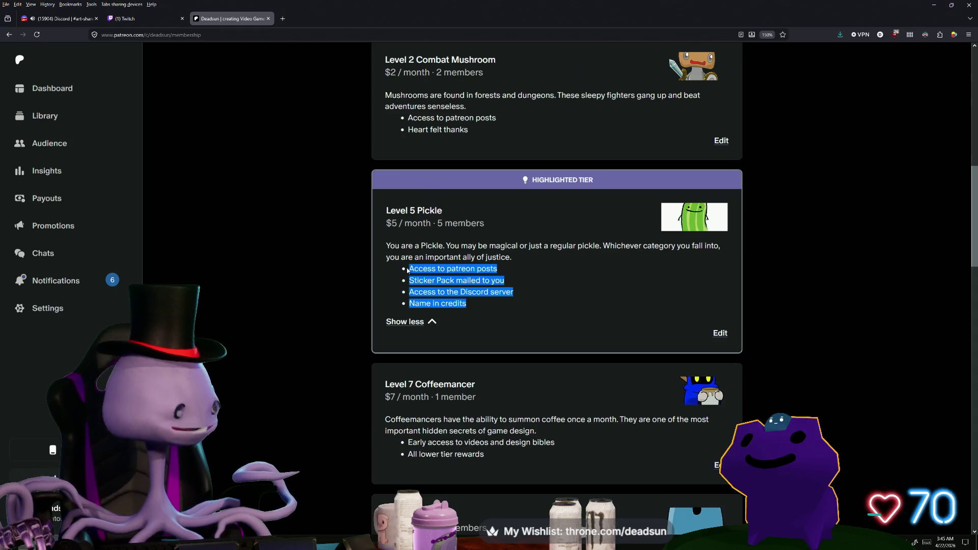
{"action": "scroll", "coordinate": [421, 308], "scroll_direction": "up", "scroll_amount": 2}
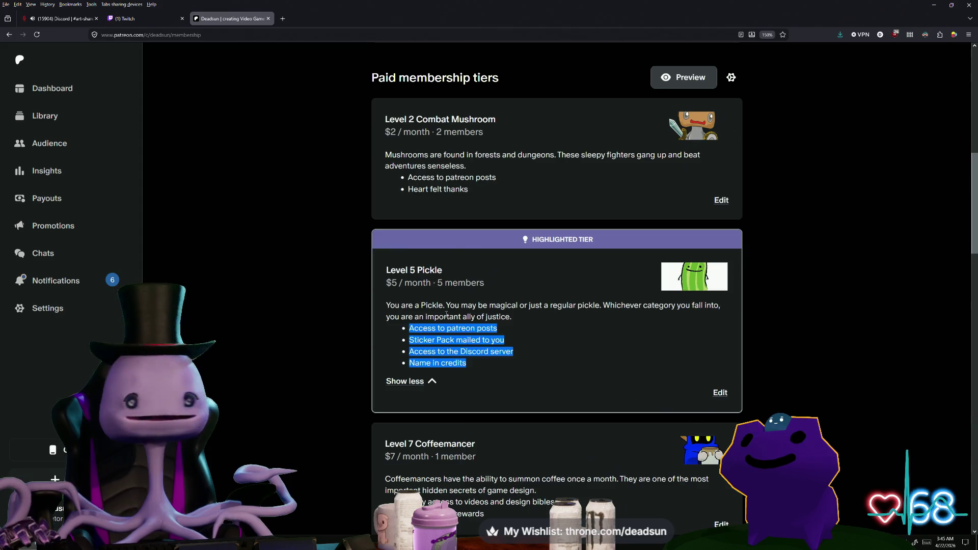
{"action": "scroll", "coordinate": [446, 314], "scroll_direction": "up", "scroll_amount": 3}
{"action": "scroll", "coordinate": [535, 358], "scroll_direction": "down", "scroll_amount": 2}
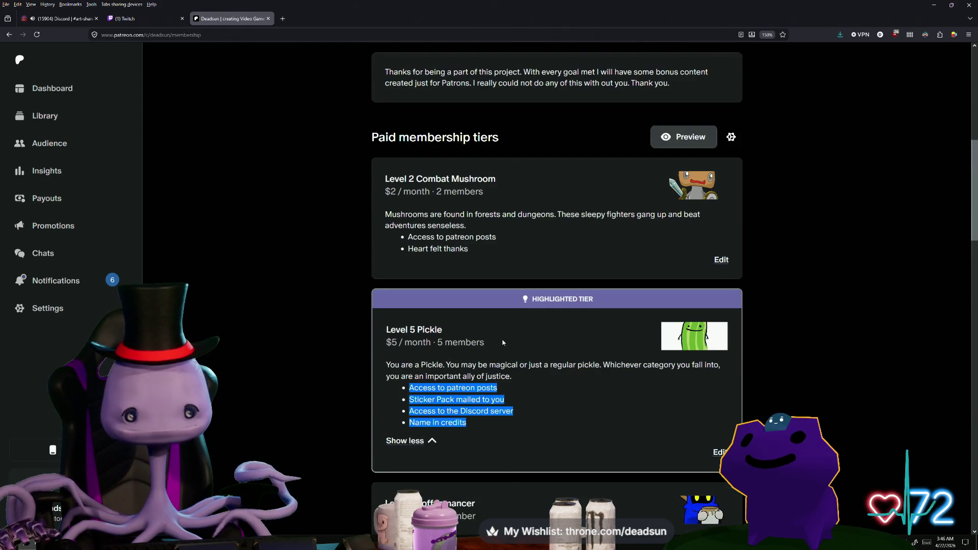
{"action": "scroll", "coordinate": [508, 358], "scroll_direction": "up", "scroll_amount": 7}
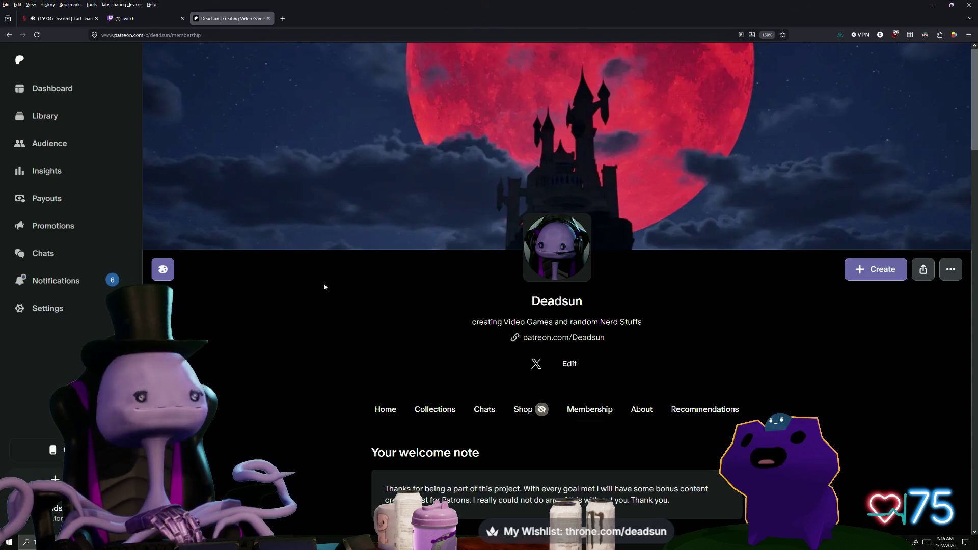
{"action": "scroll", "coordinate": [356, 306], "scroll_direction": "down", "scroll_amount": 2}
{"action": "scroll", "coordinate": [420, 323], "scroll_direction": "up", "scroll_amount": 2}
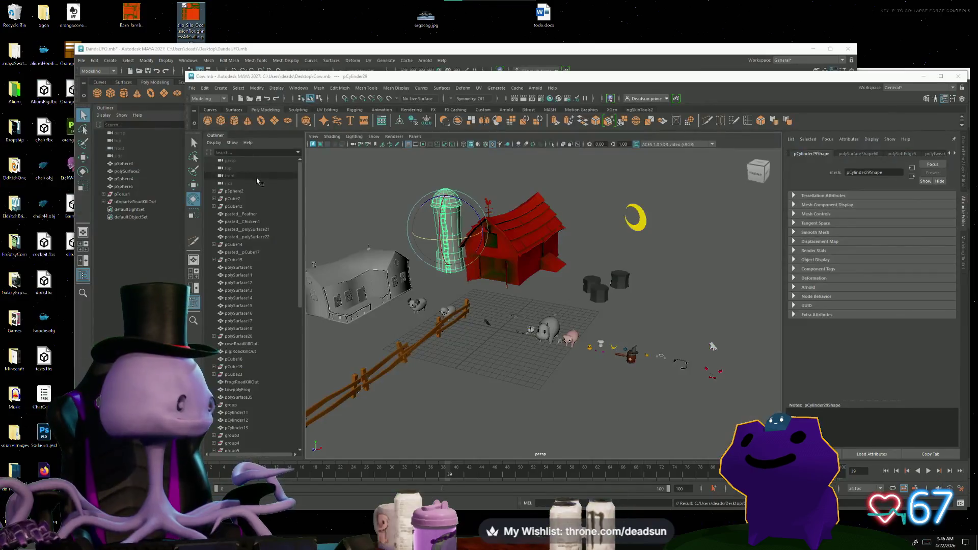
- Maximize Cow.mb, then bring up the texture node choices for the Silo lambert's Color attribute
{"action": "left_click", "coordinate": [941, 76]}
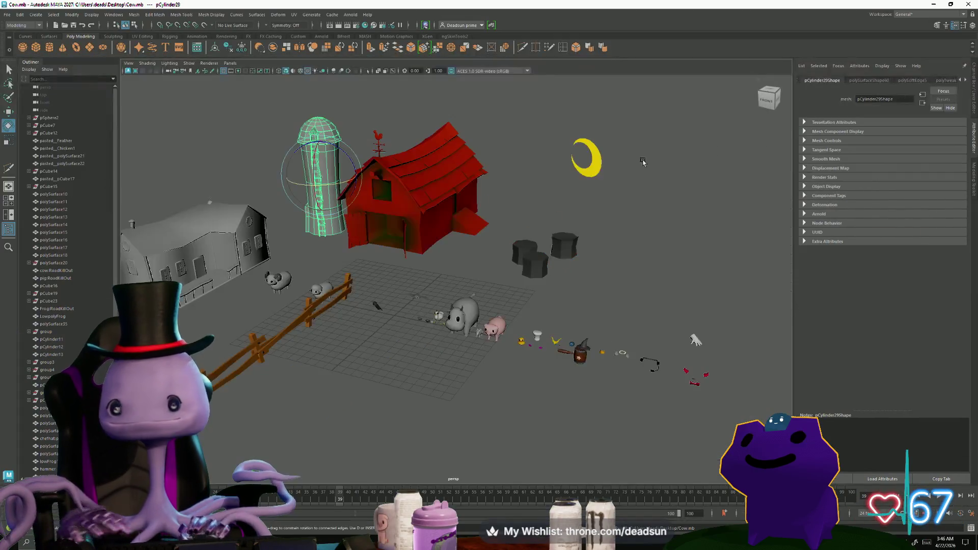
{"action": "scroll", "coordinate": [424, 286], "scroll_direction": "up", "scroll_amount": 5}
{"action": "left_click_drag", "start_coordinate": [424, 286], "coordinate": [479, 343], "text": "alt"}
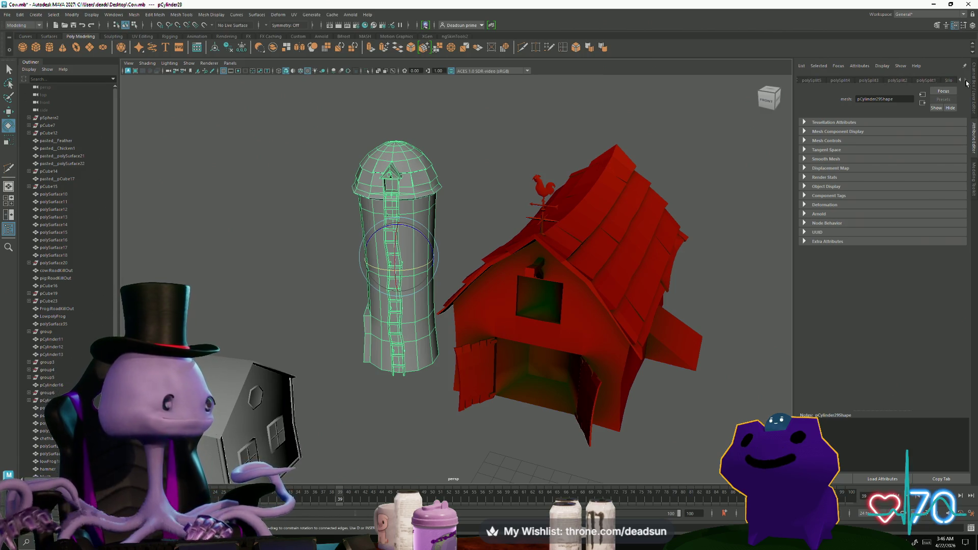
{"action": "left_click", "coordinate": [948, 80]}
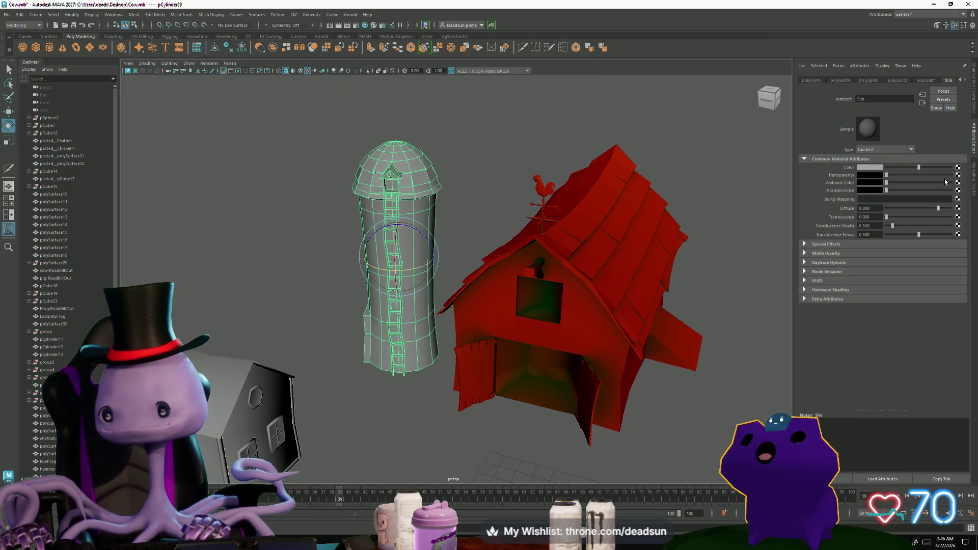
{"action": "left_click", "coordinate": [958, 167]}
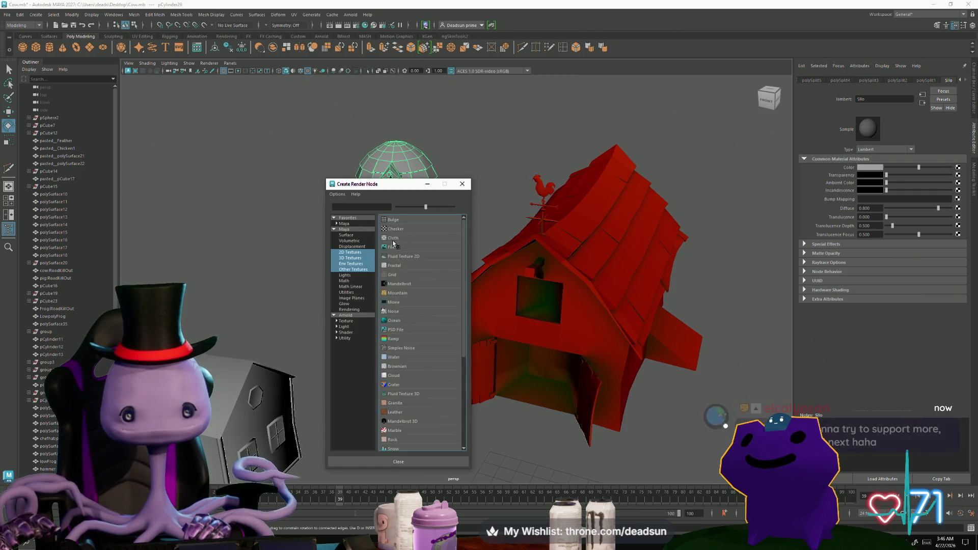
- Connect a File texture loading silo_Silo_OcclusionRoughnessMetallic.png from the Desktop to the silo's colour
{"action": "left_click", "coordinate": [391, 247]}
{"action": "left_click", "coordinate": [959, 187]}
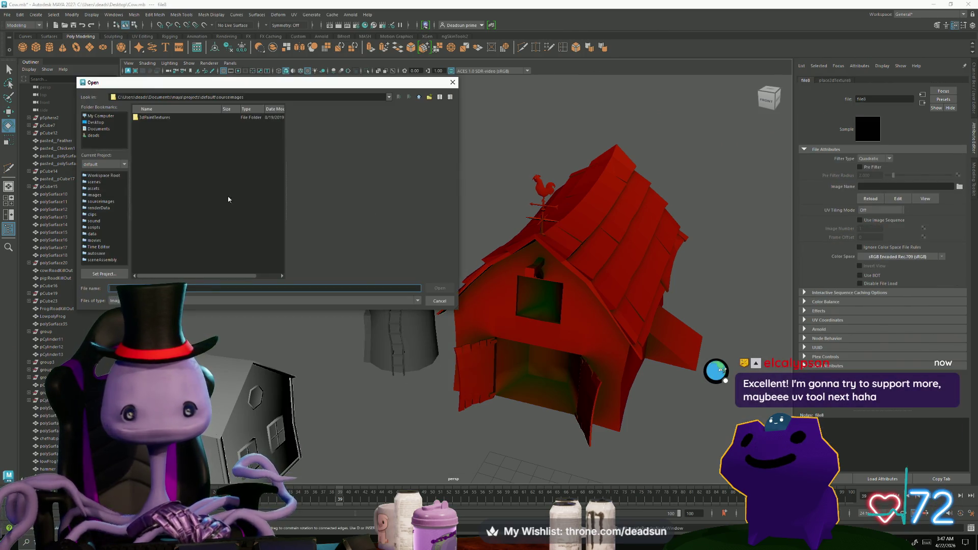
{"action": "left_click", "coordinate": [98, 124]}
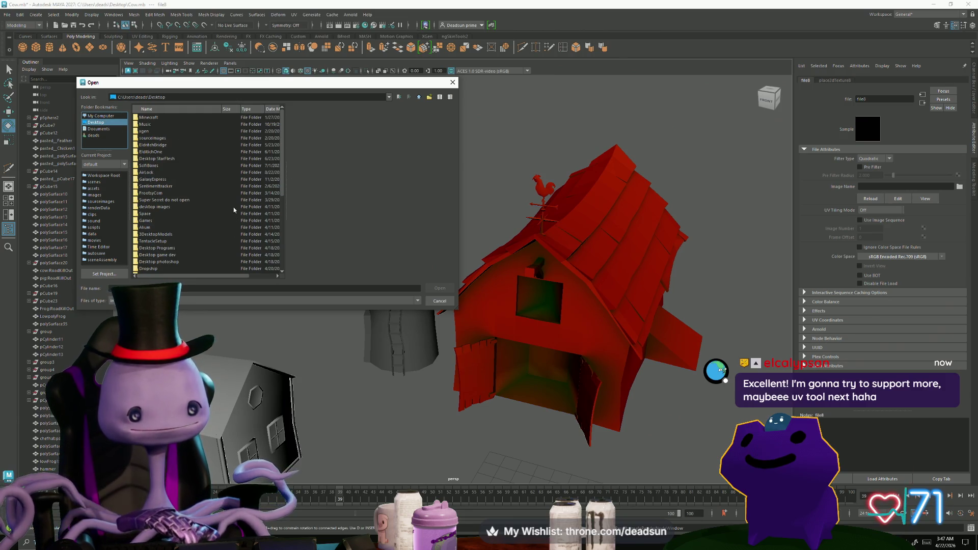
{"action": "scroll", "coordinate": [234, 210], "scroll_direction": "down", "scroll_amount": 5}
{"action": "left_click", "coordinate": [183, 179]}
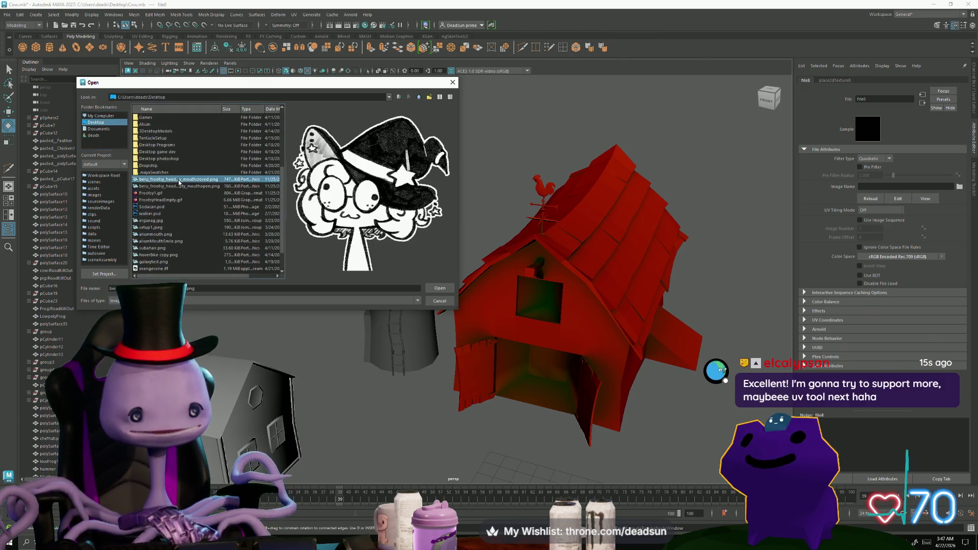
{"action": "left_click", "coordinate": [181, 207]}
{"action": "key", "text": "Down"}
{"action": "key", "text": "Down"}
{"action": "key", "text": "Down"}
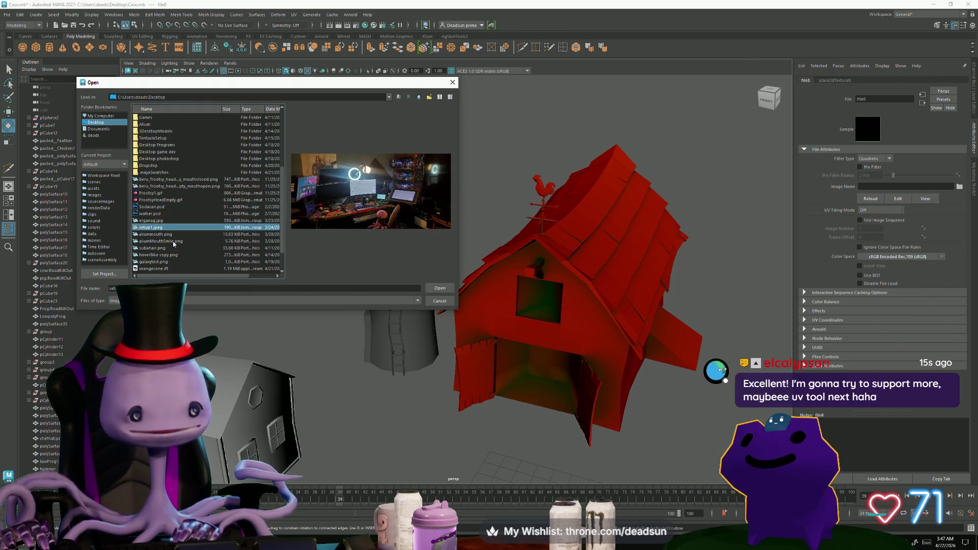
{"action": "key", "text": "Down"}
{"action": "key", "text": "Down"}
{"action": "key", "text": "Down"}
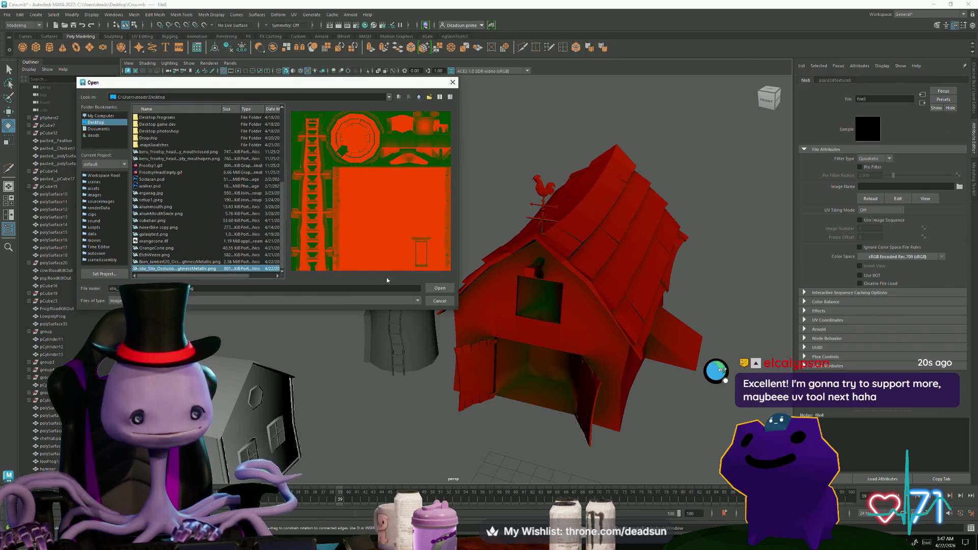
{"action": "left_click", "coordinate": [436, 292]}
{"action": "mouse_move", "coordinate": [357, 310]}
{"action": "left_mouse_down", "text": "alt"}
{"action": "mouse_move", "coordinate": [316, 316]}
{"action": "mouse_move", "coordinate": [390, 241]}
{"action": "left_mouse_up", "text": "alt"}
{"action": "right_click", "coordinate": [390, 241]}
{"action": "mouse_move", "coordinate": [356, 285]}
{"action": "left_mouse_down", "text": "alt"}
{"action": "mouse_move", "coordinate": [327, 302]}
{"action": "mouse_move", "coordinate": [302, 342]}
{"action": "mouse_move", "coordinate": [361, 357]}
{"action": "left_mouse_up", "text": "alt"}
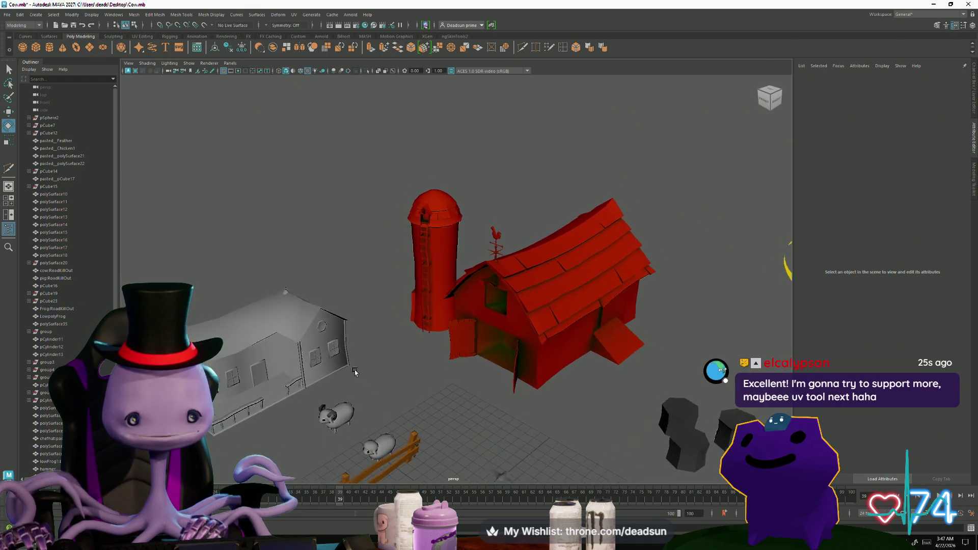
{"action": "right_click_drag", "start_coordinate": [458, 382], "coordinate": [631, 443], "text": "alt"}
{"action": "left_click_drag", "start_coordinate": [630, 443], "coordinate": [425, 402], "text": "alt"}
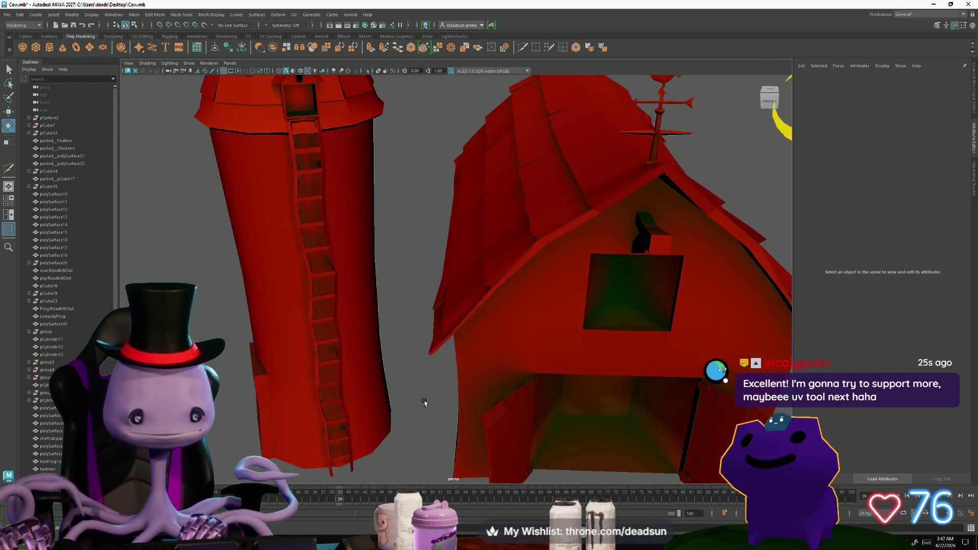
{"action": "left_click", "coordinate": [361, 373]}
{"action": "left_click_drag", "start_coordinate": [338, 268], "coordinate": [312, 265], "text": "alt"}
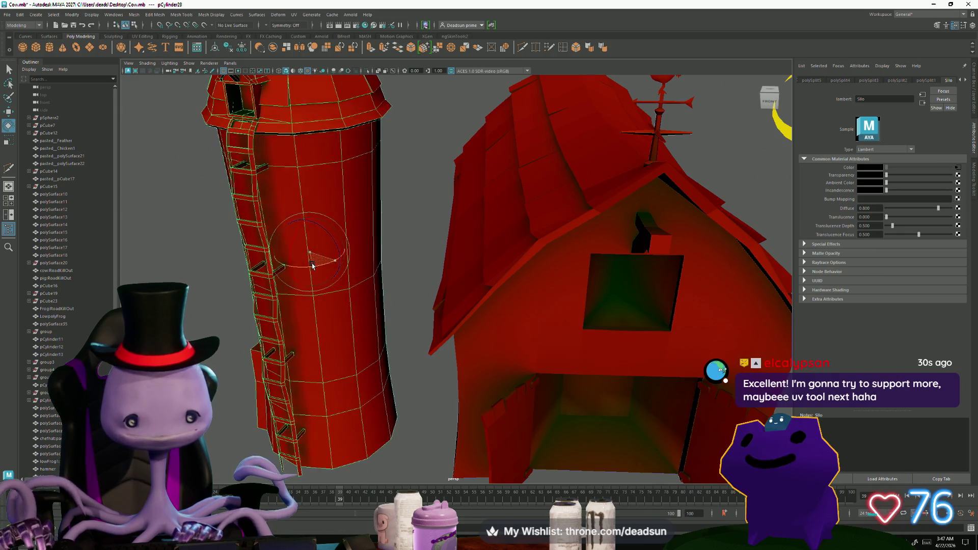
{"action": "scroll", "coordinate": [312, 265], "scroll_direction": "down", "scroll_amount": 10}
{"action": "left_click", "coordinate": [305, 343]}
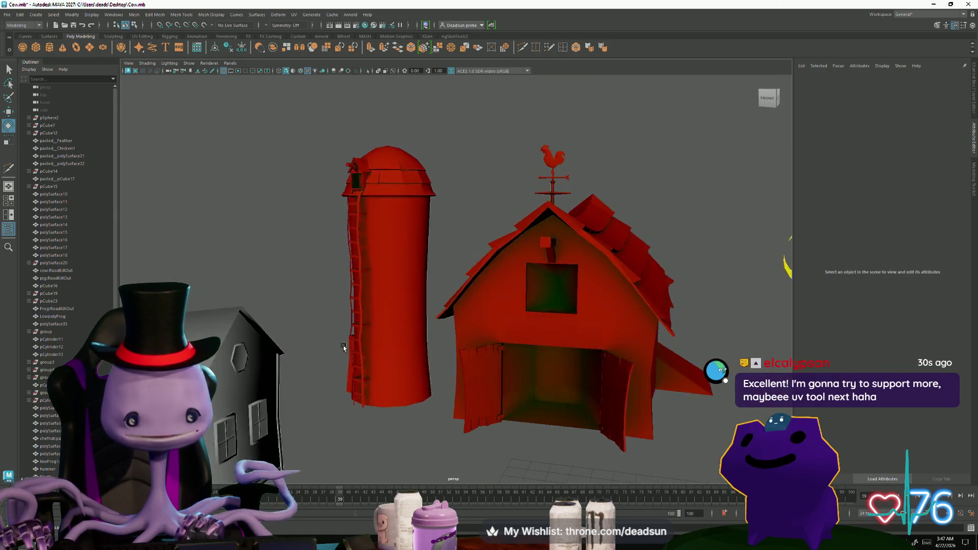
{"action": "mouse_move", "coordinate": [337, 350]}
{"action": "left_mouse_down", "text": "alt"}
{"action": "mouse_move", "coordinate": [345, 360]}
{"action": "mouse_move", "coordinate": [335, 350]}
{"action": "left_mouse_up", "text": "alt"}
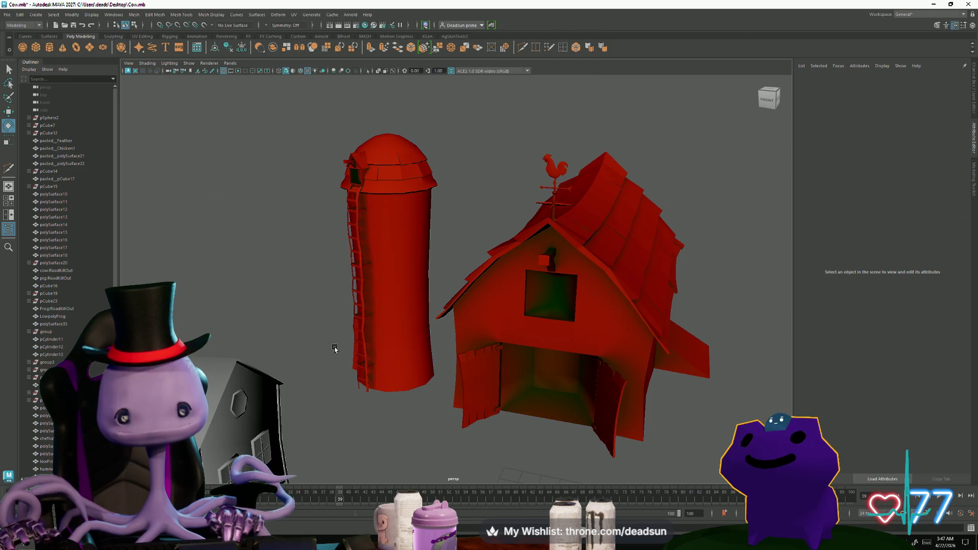
{"action": "mouse_move", "coordinate": [352, 312]}
{"action": "left_mouse_down", "text": "alt"}
{"action": "mouse_move", "coordinate": [342, 390]}
{"action": "mouse_move", "coordinate": [323, 396]}
{"action": "mouse_move", "coordinate": [360, 404]}
{"action": "mouse_move", "coordinate": [305, 389]}
{"action": "mouse_move", "coordinate": [319, 376]}
{"action": "left_mouse_up", "text": "alt"}
{"action": "right_click_drag", "start_coordinate": [305, 382], "coordinate": [374, 418], "text": "alt"}
{"action": "left_click_drag", "start_coordinate": [374, 418], "coordinate": [389, 334], "text": "alt"}
{"action": "left_click", "coordinate": [383, 302]}
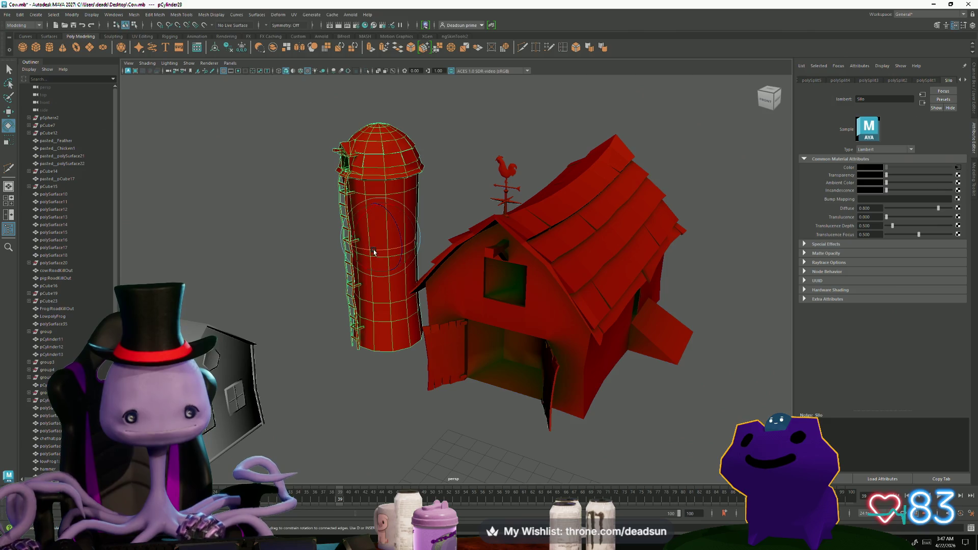
{"action": "left_click", "coordinate": [360, 385]}
{"action": "middle_click_drag", "start_coordinate": [360, 384], "coordinate": [386, 443], "text": "alt"}
{"action": "right_click_drag", "start_coordinate": [386, 443], "coordinate": [489, 439], "text": "alt"}
{"action": "mouse_move", "coordinate": [489, 438]}
{"action": "left_mouse_down", "text": "alt"}
{"action": "mouse_move", "coordinate": [543, 436]}
{"action": "mouse_move", "coordinate": [447, 439]}
{"action": "mouse_move", "coordinate": [457, 430]}
{"action": "mouse_move", "coordinate": [441, 453]}
{"action": "left_mouse_up", "text": "alt"}
{"action": "right_click_drag", "start_coordinate": [442, 454], "coordinate": [312, 399], "text": "alt"}
{"action": "mouse_move", "coordinate": [312, 399]}
{"action": "left_mouse_down", "text": "alt"}
{"action": "mouse_move", "coordinate": [376, 415]}
{"action": "mouse_move", "coordinate": [386, 386]}
{"action": "left_mouse_up", "text": "alt"}
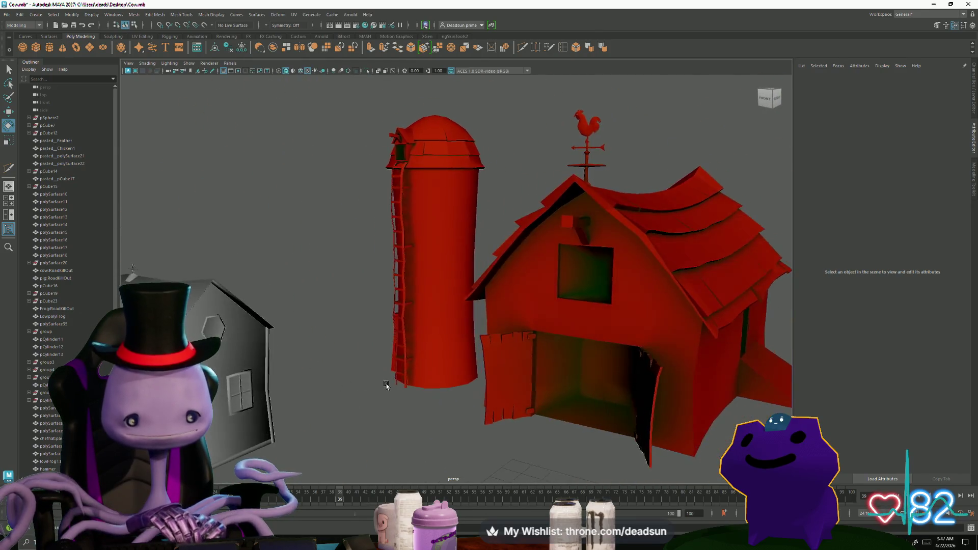
{"action": "right_click_drag", "start_coordinate": [387, 386], "coordinate": [393, 395], "text": "alt"}
{"action": "mouse_move", "coordinate": [394, 395]}
{"action": "left_mouse_down", "text": "alt"}
{"action": "mouse_move", "coordinate": [402, 368]}
{"action": "mouse_move", "coordinate": [393, 415]}
{"action": "mouse_move", "coordinate": [470, 390]}
{"action": "mouse_move", "coordinate": [509, 392]}
{"action": "mouse_move", "coordinate": [407, 400]}
{"action": "mouse_move", "coordinate": [327, 389]}
{"action": "left_mouse_up", "text": "alt"}
{"action": "scroll", "coordinate": [392, 400], "scroll_direction": "up", "scroll_amount": 5}
{"action": "left_click", "coordinate": [292, 393]}
{"action": "left_click_drag", "start_coordinate": [259, 415], "coordinate": [255, 319], "text": "alt"}
{"action": "right_click_drag", "start_coordinate": [255, 318], "coordinate": [253, 317]}
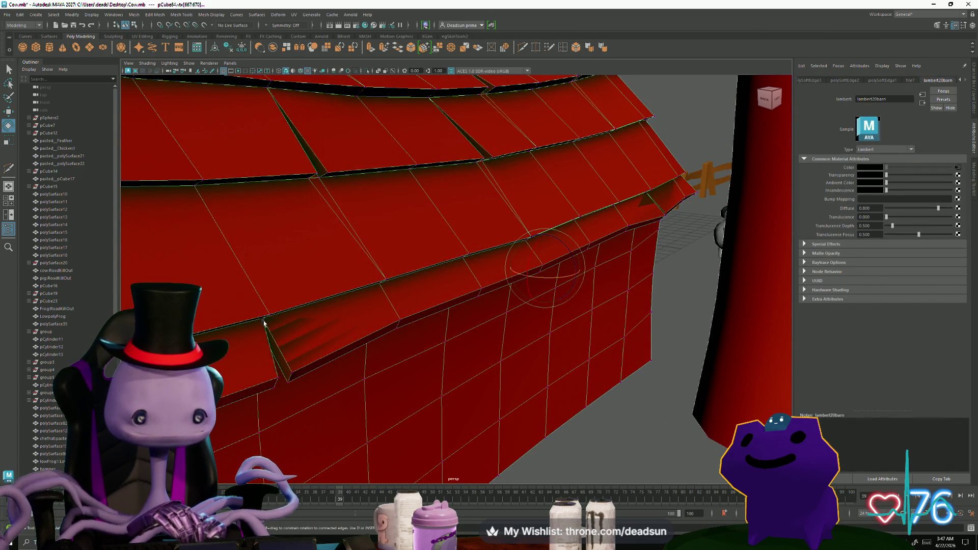
- Select the barn's roof-edge corner vertex and open the UV Editor on its layout
{"action": "left_click", "coordinate": [293, 374]}
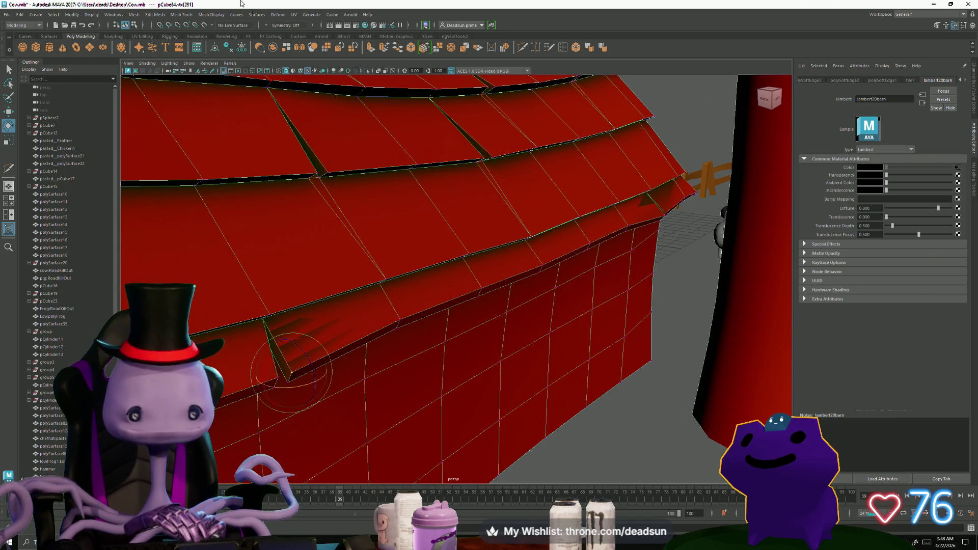
{"action": "left_click", "coordinate": [295, 16]}
{"action": "left_click", "coordinate": [310, 33]}
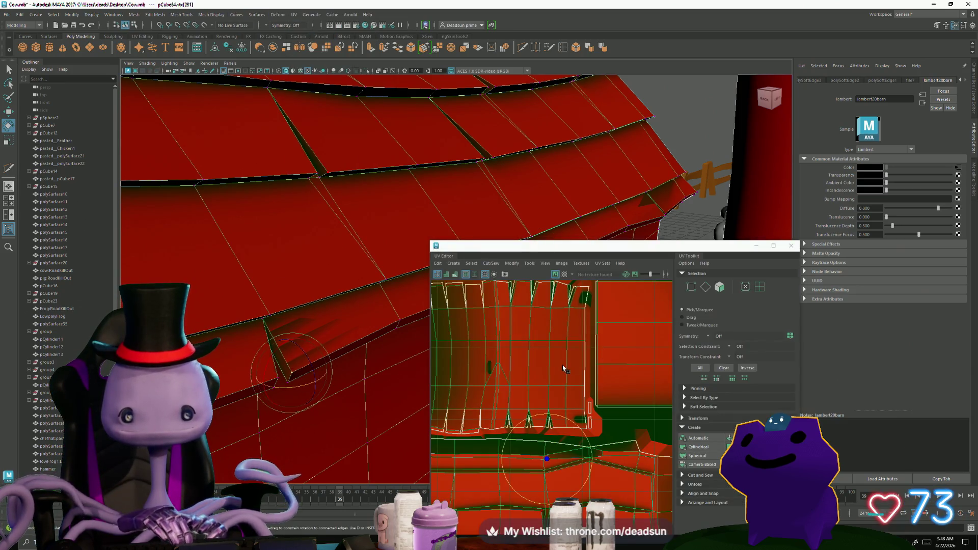
{"action": "scroll", "coordinate": [541, 418], "scroll_direction": "up", "scroll_amount": 3}
{"action": "scroll", "coordinate": [550, 493], "scroll_direction": "up", "scroll_amount": 5}
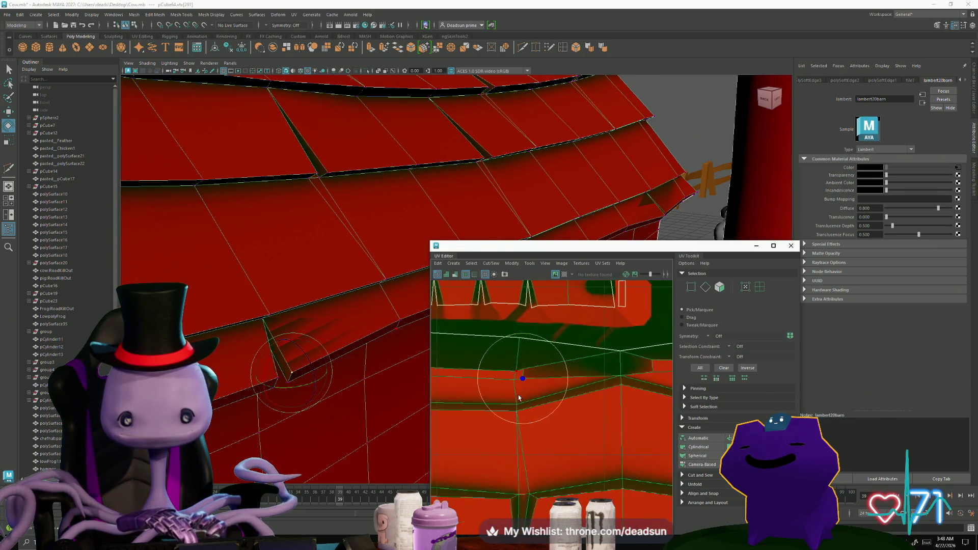
{"action": "middle_click_drag", "start_coordinate": [529, 371], "coordinate": [511, 454]}
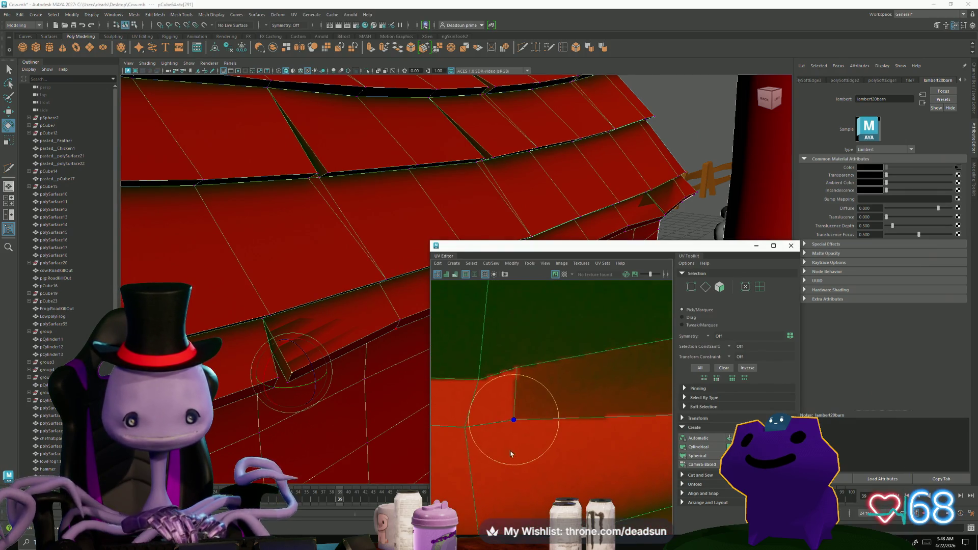
- Select two vertices at the roof seam, with soft selection turned on
{"action": "left_click_drag", "start_coordinate": [545, 379], "coordinate": [520, 374]}
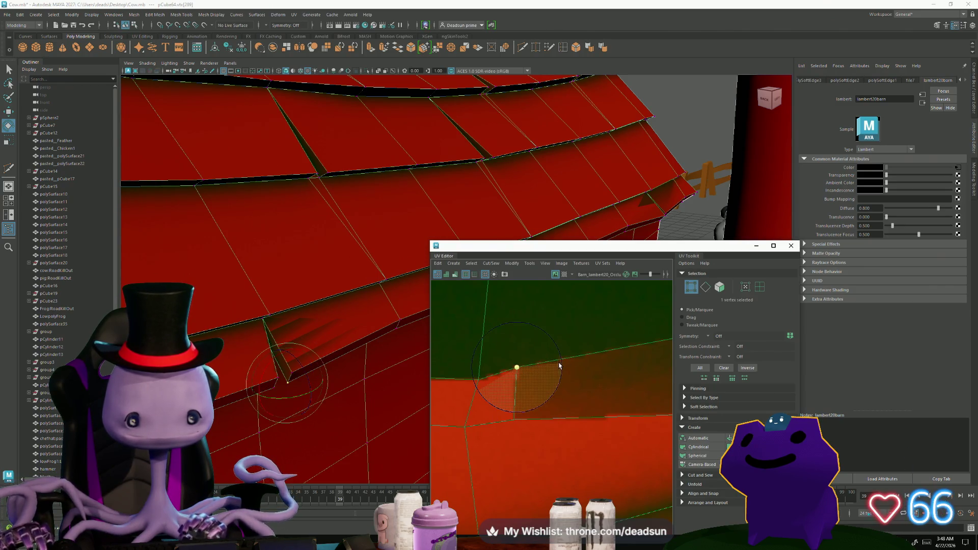
{"action": "middle_click_drag", "start_coordinate": [559, 366], "coordinate": [488, 394]}
{"action": "mouse_move", "coordinate": [350, 346]}
{"action": "middle_mouse_down"}
{"action": "mouse_move", "coordinate": [431, 340]}
{"action": "mouse_move", "coordinate": [417, 352]}
{"action": "middle_mouse_up"}
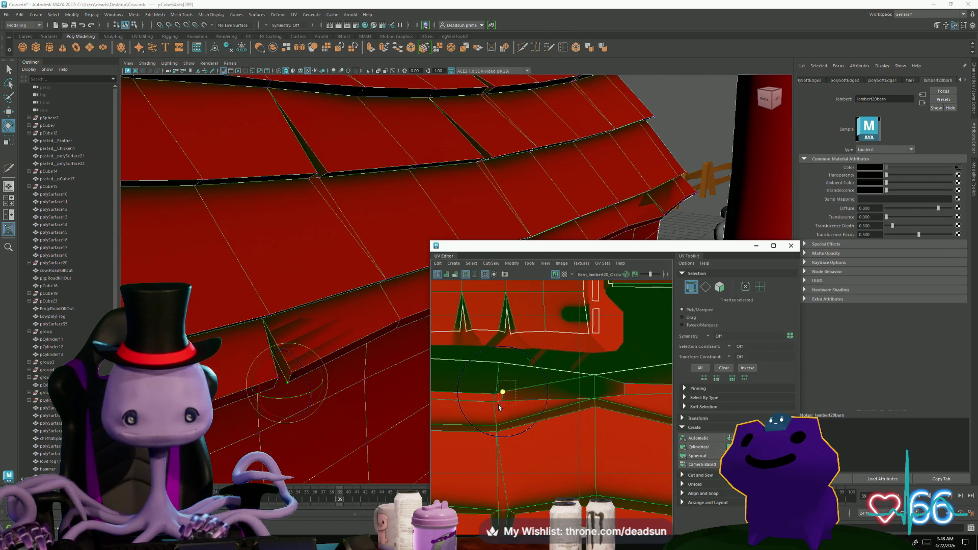
{"action": "left_click_drag", "start_coordinate": [500, 408], "coordinate": [502, 416]}
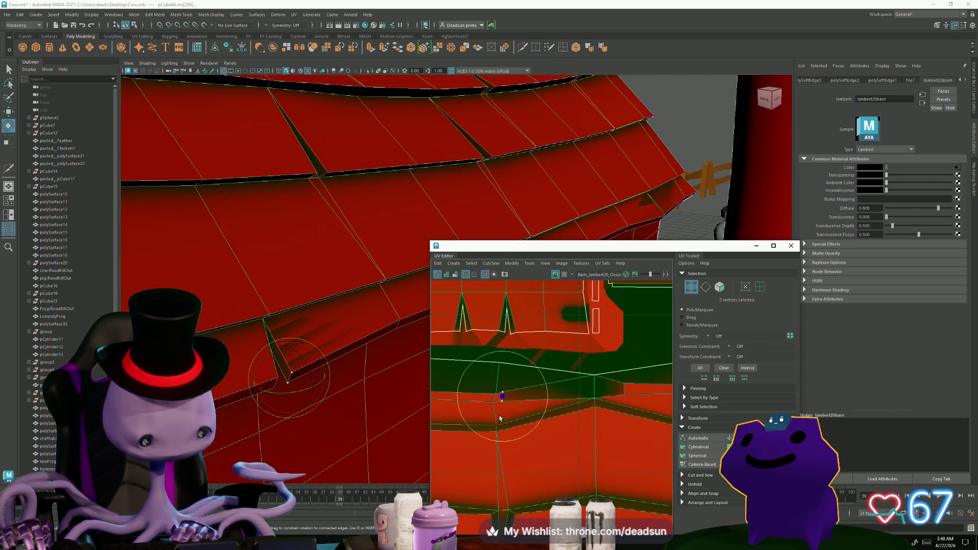
{"action": "key", "text": "b"}
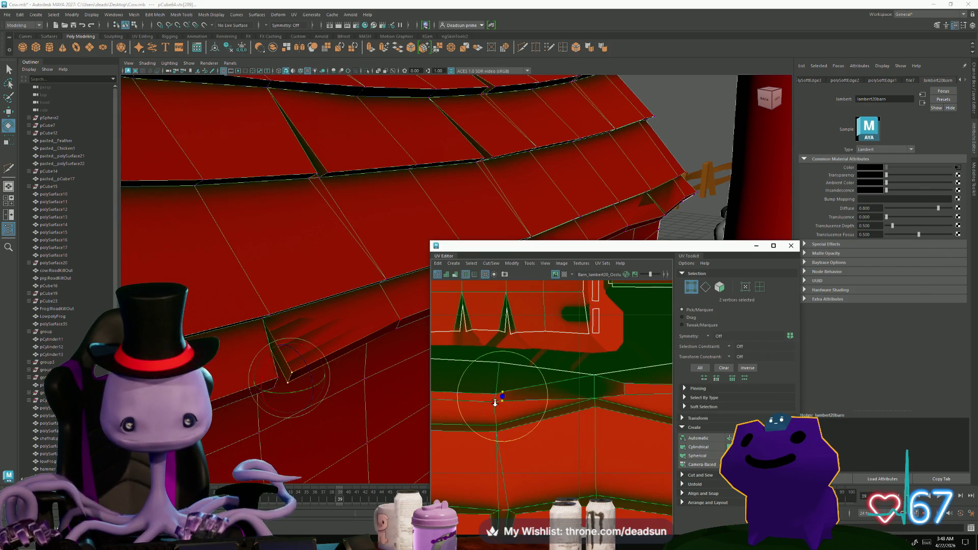
- In a full-screen UV Editor, switch to UV mode and move the two seam UVs right
{"action": "left_click", "coordinate": [773, 246]}
{"action": "scroll", "coordinate": [261, 237], "scroll_direction": "up", "scroll_amount": 2}
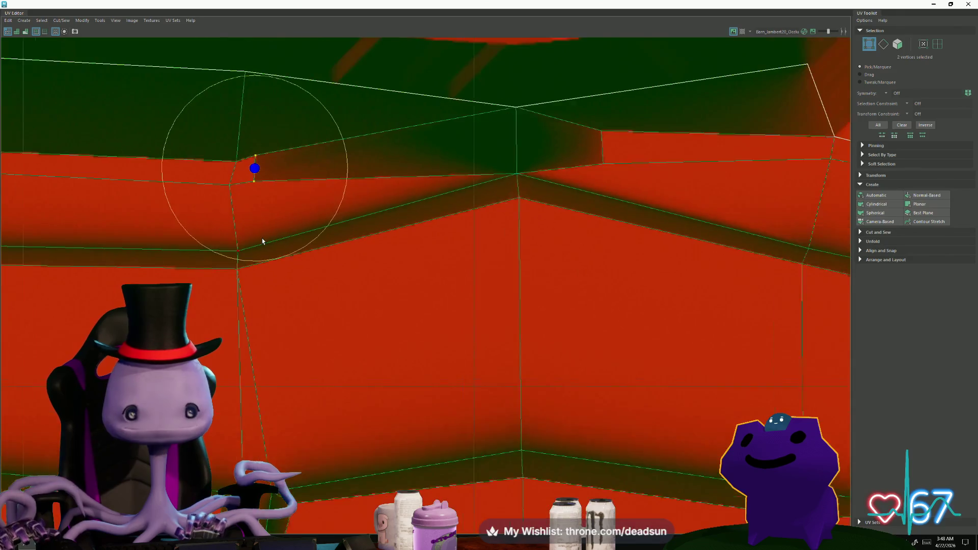
{"action": "right_click_drag", "start_coordinate": [260, 196], "coordinate": [275, 193]}
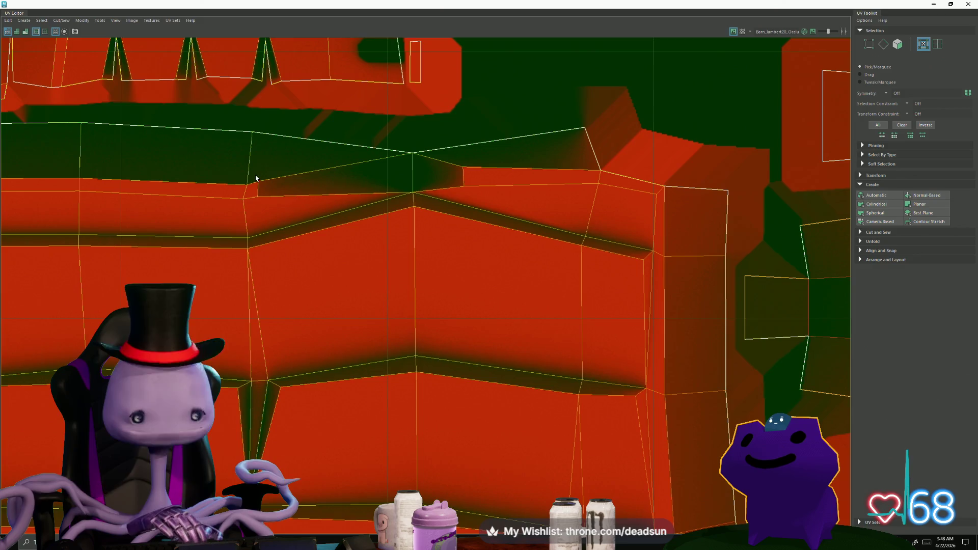
{"action": "left_click", "coordinate": [255, 188]}
{"action": "left_click_drag", "start_coordinate": [255, 187], "coordinate": [365, 179]}
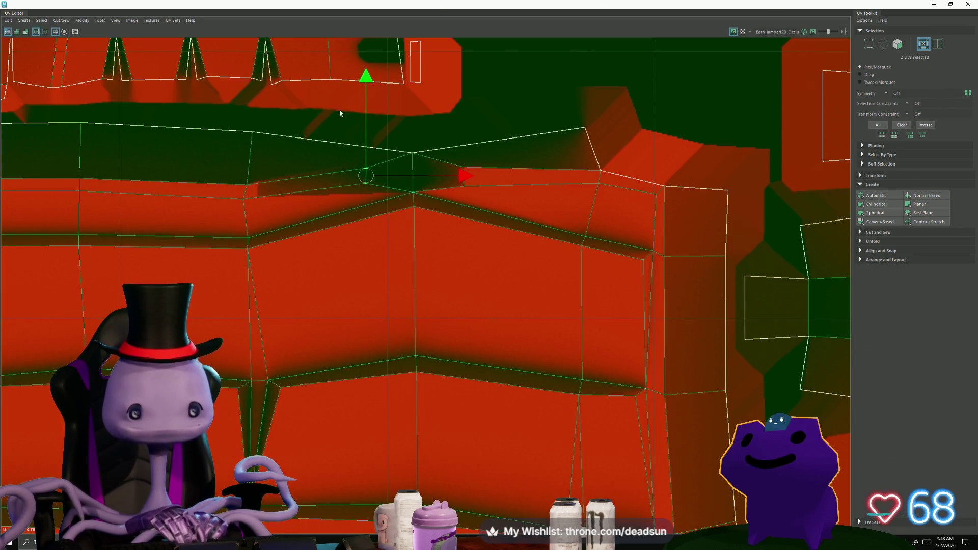
{"action": "mouse_move", "coordinate": [395, 8]}
{"action": "left_mouse_down"}
{"action": "mouse_move", "coordinate": [614, 104]}
{"action": "mouse_move", "coordinate": [660, 102]}
{"action": "left_mouse_up"}
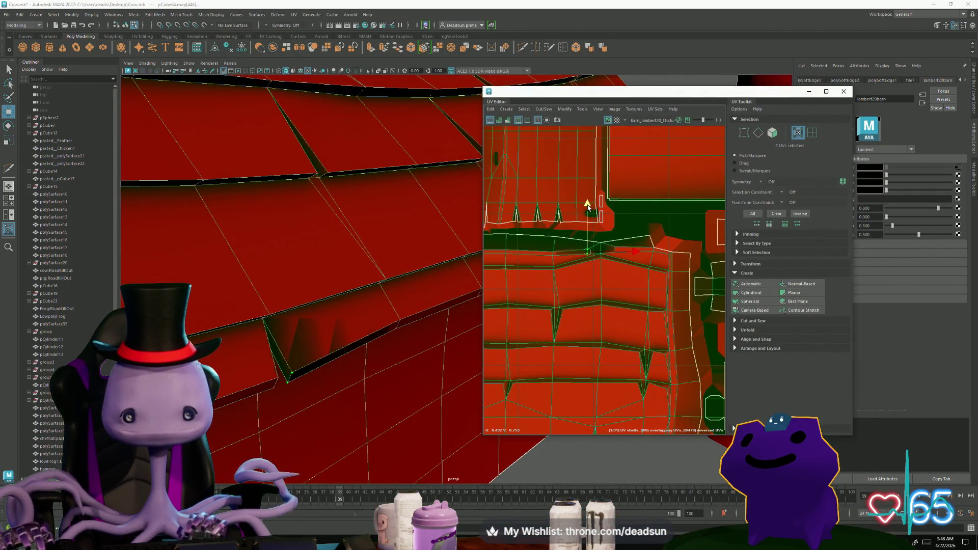
- Shift the selected UVs left, add a second UV, and move both left along the seam
{"action": "left_click_drag", "start_coordinate": [586, 251], "coordinate": [579, 254]}
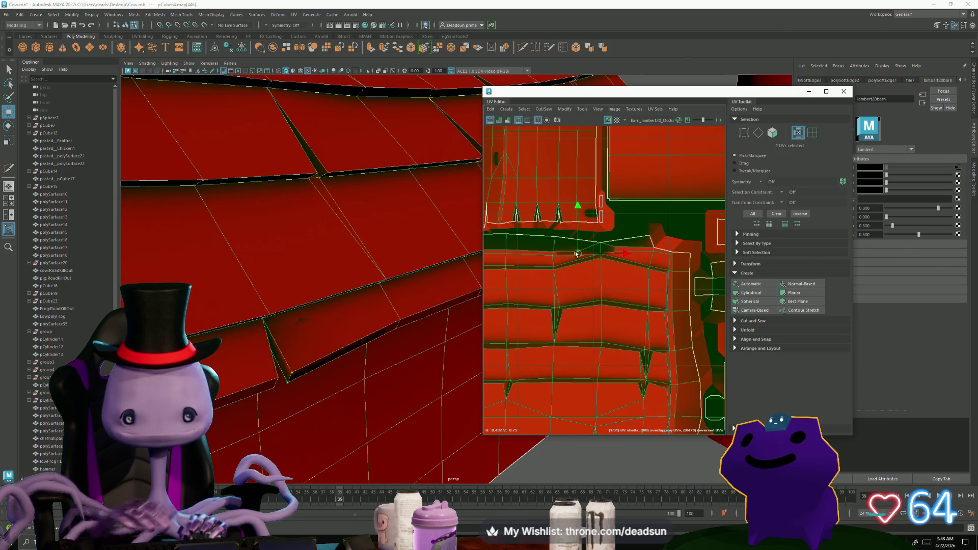
{"action": "scroll", "coordinate": [588, 289], "scroll_direction": "down", "scroll_amount": 5}
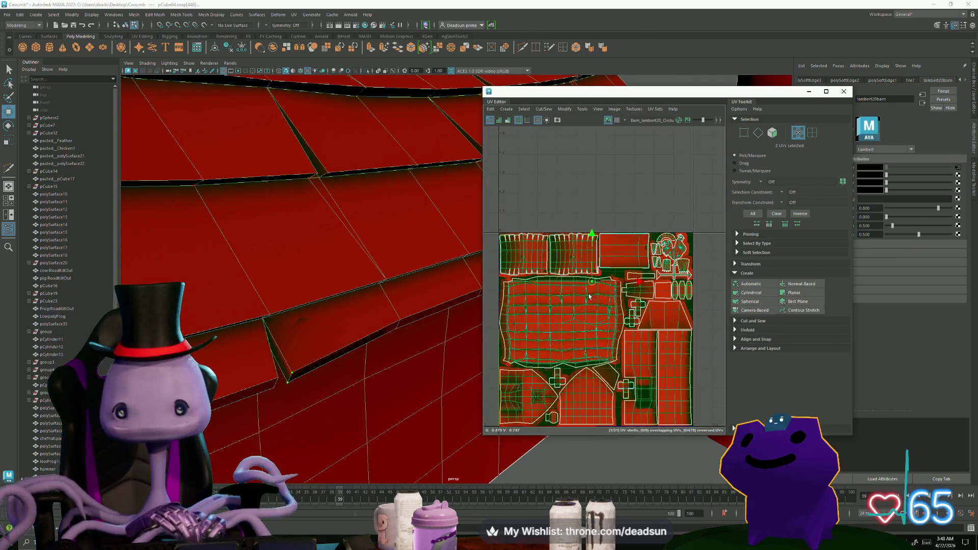
{"action": "scroll", "coordinate": [609, 297], "scroll_direction": "up", "scroll_amount": 5}
{"action": "scroll", "coordinate": [609, 297], "scroll_direction": "up", "scroll_amount": 2}
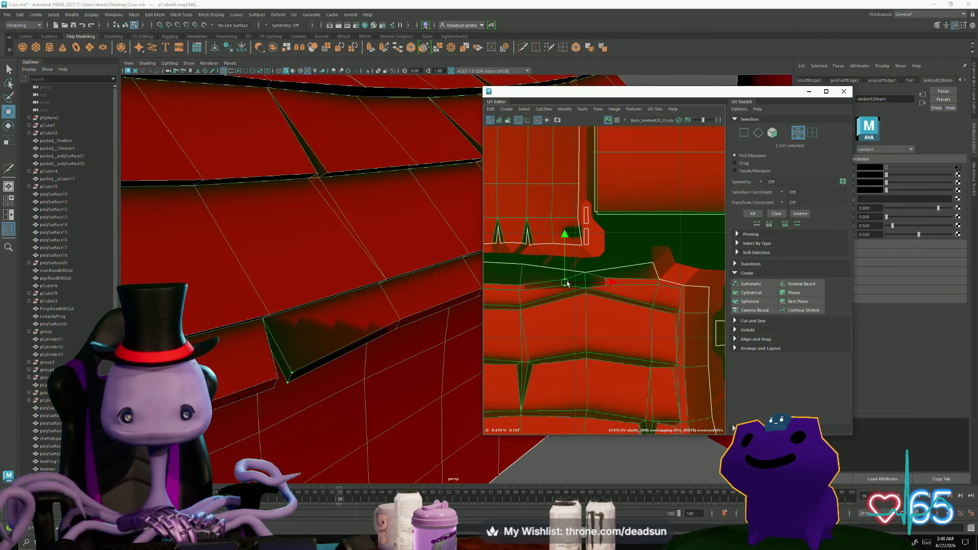
{"action": "scroll", "coordinate": [565, 305], "scroll_direction": "down", "scroll_amount": 5}
{"action": "scroll", "coordinate": [556, 330], "scroll_direction": "up", "scroll_amount": 2}
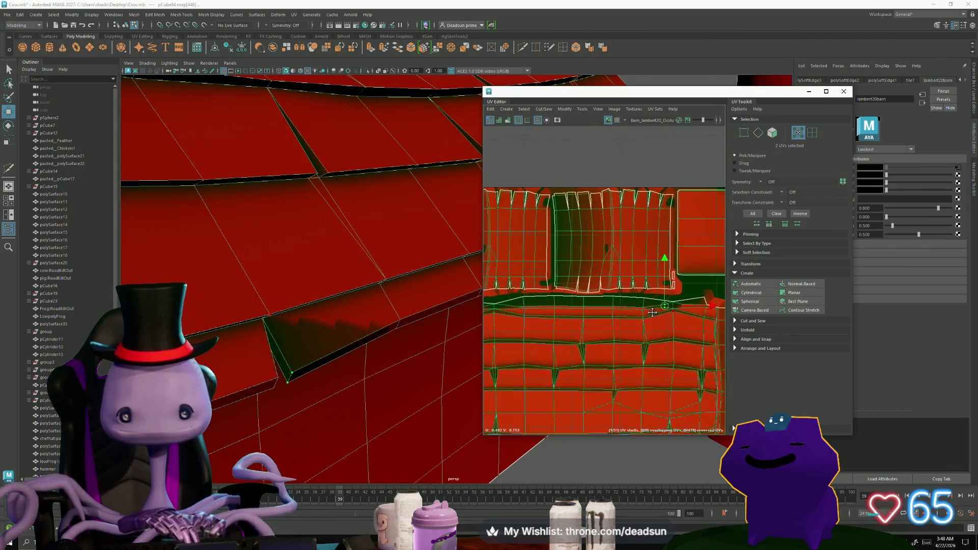
{"action": "scroll", "coordinate": [556, 330], "scroll_direction": "up", "scroll_amount": 4}
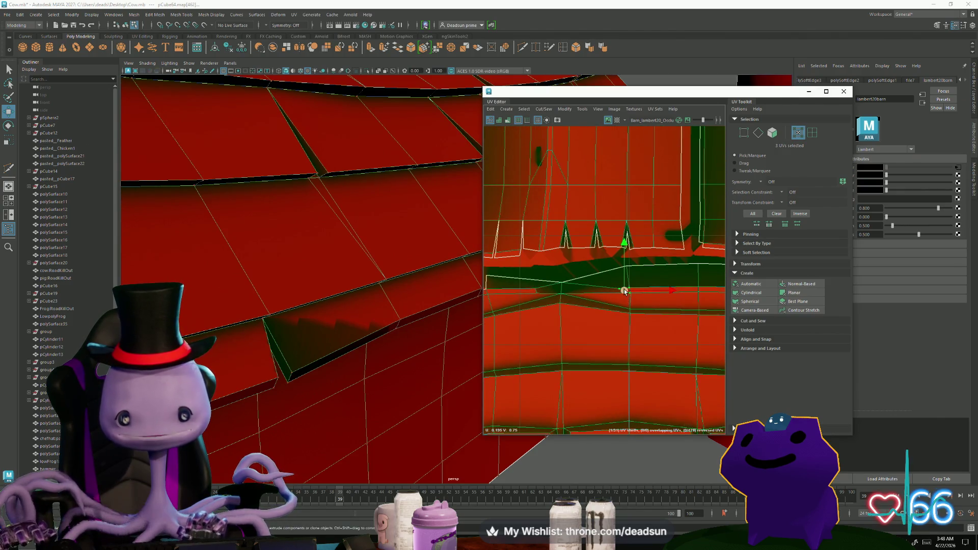
{"action": "scroll", "coordinate": [628, 302], "scroll_direction": "up", "scroll_amount": 3}
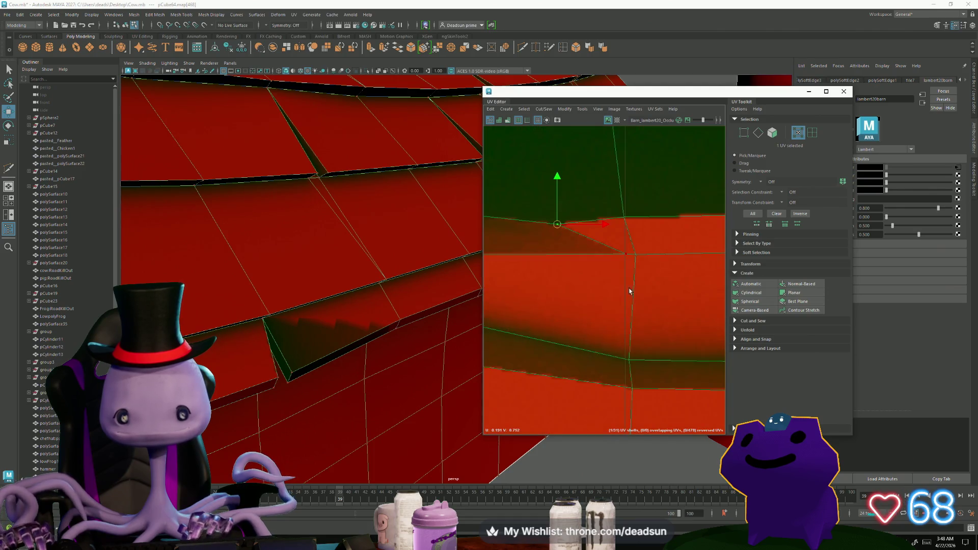
{"action": "left_click", "coordinate": [627, 258], "text": "shift"}
{"action": "scroll", "coordinate": [678, 308], "scroll_direction": "down", "scroll_amount": 2}
{"action": "mouse_move", "coordinate": [678, 308]}
{"action": "left_mouse_down"}
{"action": "mouse_move", "coordinate": [557, 301]}
{"action": "mouse_move", "coordinate": [550, 333]}
{"action": "mouse_move", "coordinate": [589, 323]}
{"action": "left_mouse_up"}
- Switch the selected UVs to rotation and check the barn texture from another angle
{"action": "key", "text": "e"}
{"action": "scroll", "coordinate": [589, 323], "scroll_direction": "down", "scroll_amount": 2}
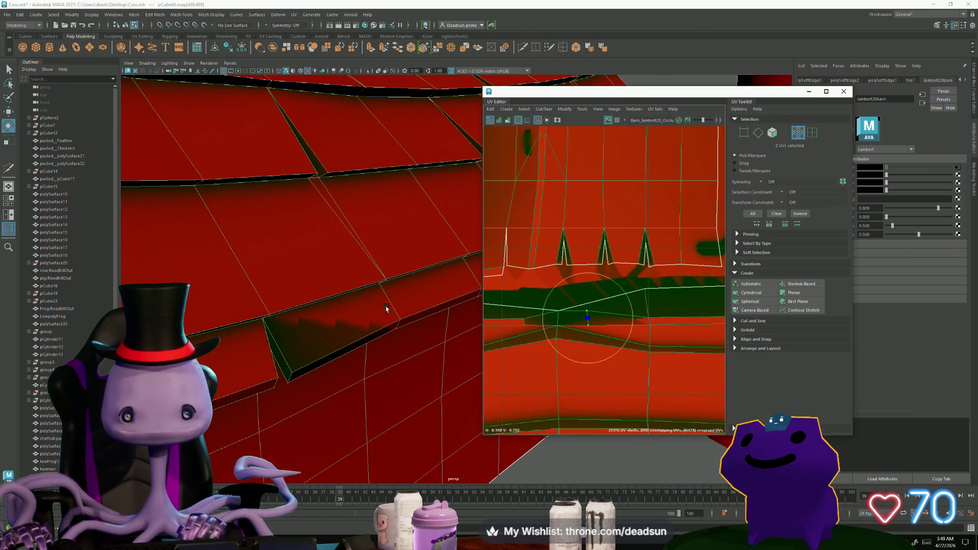
{"action": "scroll", "coordinate": [386, 308], "scroll_direction": "down", "scroll_amount": 5}
{"action": "mouse_move", "coordinate": [333, 277]}
{"action": "left_mouse_down", "text": "alt"}
{"action": "mouse_move", "coordinate": [356, 306]}
{"action": "mouse_move", "coordinate": [340, 360]}
{"action": "mouse_move", "coordinate": [265, 344]}
{"action": "mouse_move", "coordinate": [362, 394]}
{"action": "mouse_move", "coordinate": [357, 331]}
{"action": "left_mouse_up", "text": "alt"}
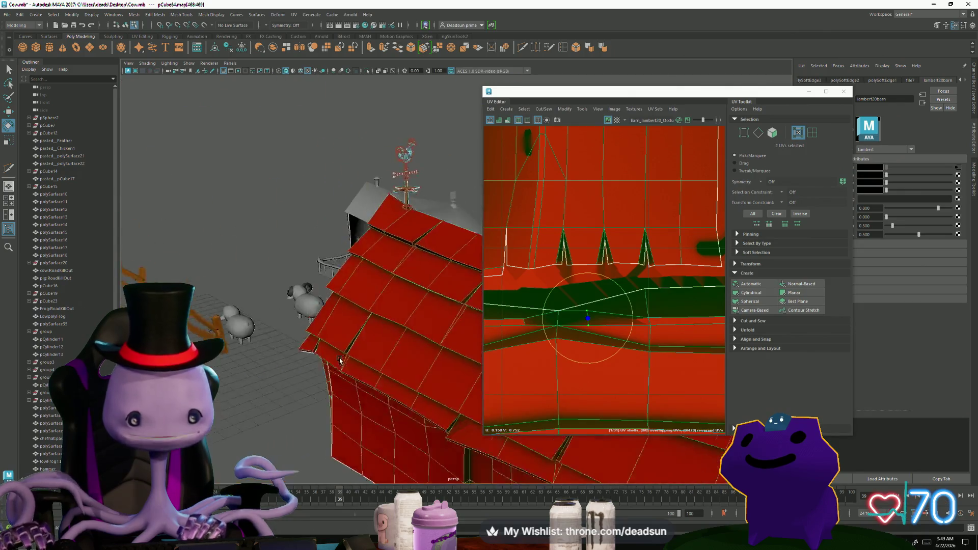
{"action": "scroll", "coordinate": [245, 341], "scroll_direction": "up", "scroll_amount": 5}
{"action": "scroll", "coordinate": [363, 394], "scroll_direction": "down", "scroll_amount": 4}
{"action": "scroll", "coordinate": [361, 318], "scroll_direction": "up", "scroll_amount": 2}
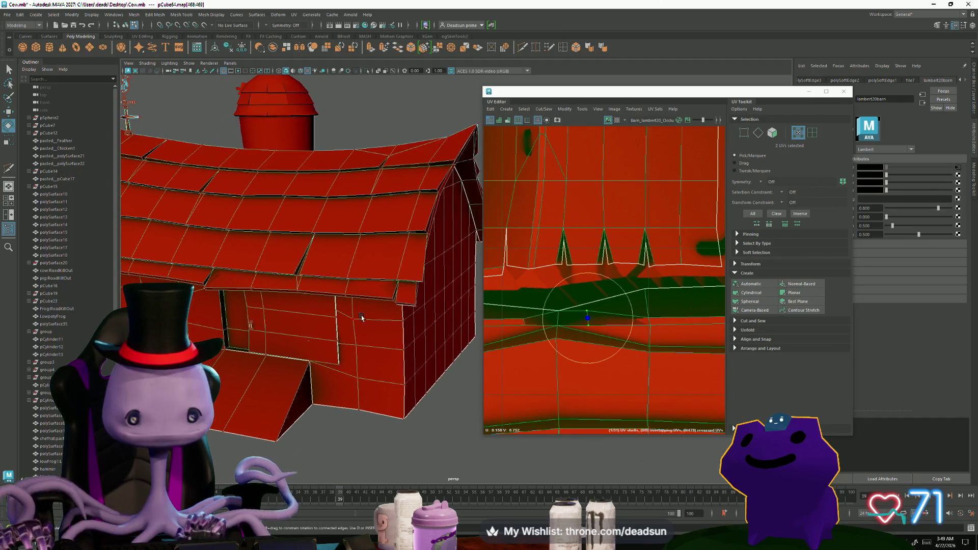
- Select additional UVs along the barn's roof edge
{"action": "left_click", "coordinate": [392, 301]}
{"action": "scroll", "coordinate": [562, 179], "scroll_direction": "down", "scroll_amount": 5}
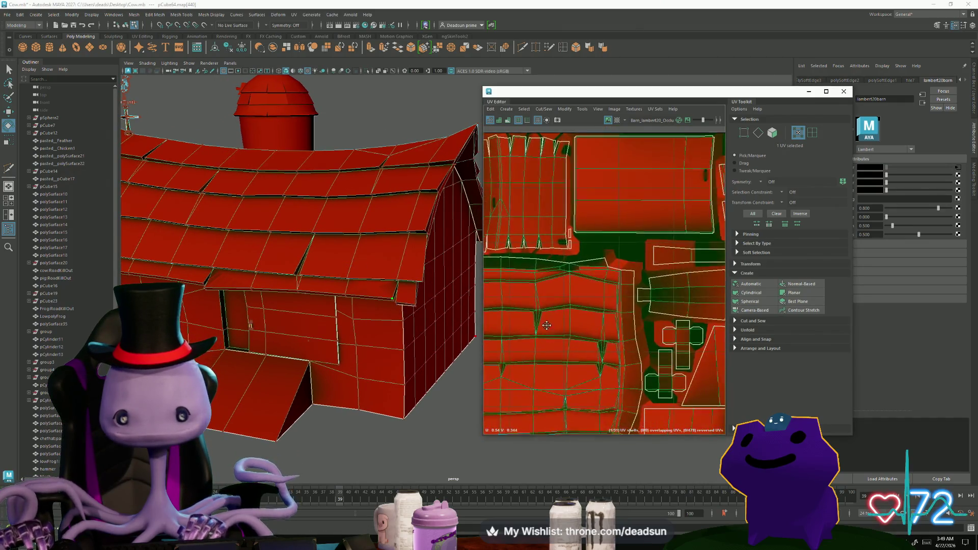
{"action": "scroll", "coordinate": [597, 332], "scroll_direction": "up", "scroll_amount": 6}
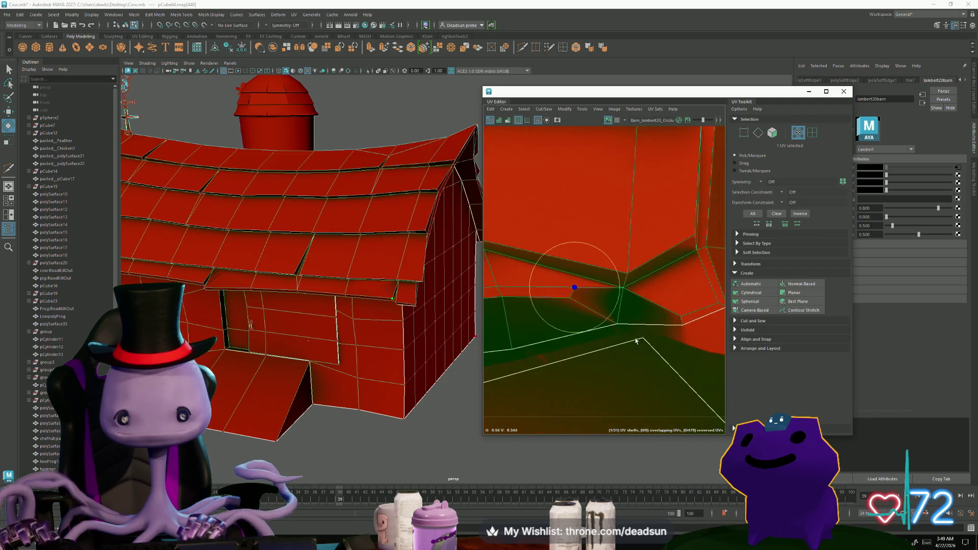
{"action": "scroll", "coordinate": [562, 339], "scroll_direction": "down", "scroll_amount": 4}
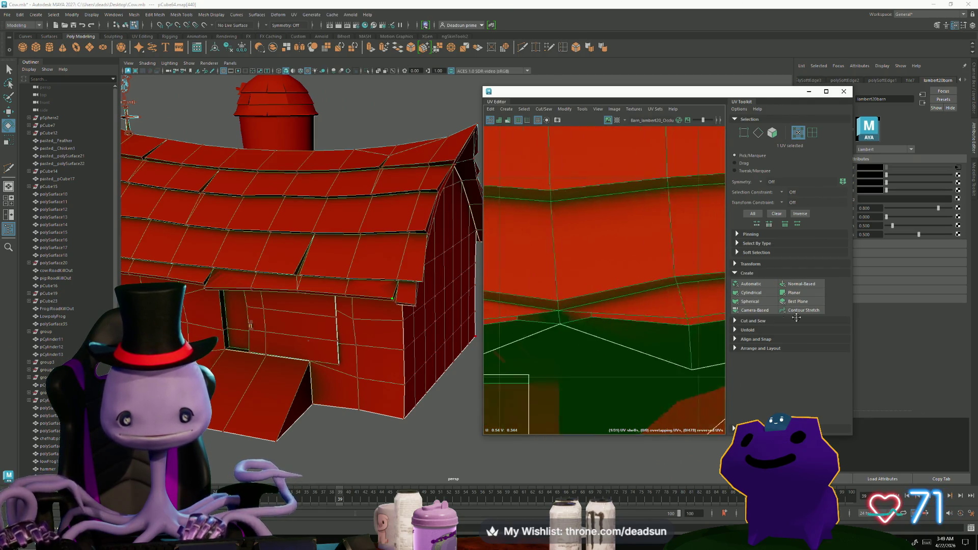
{"action": "scroll", "coordinate": [570, 322], "scroll_direction": "down", "scroll_amount": 3}
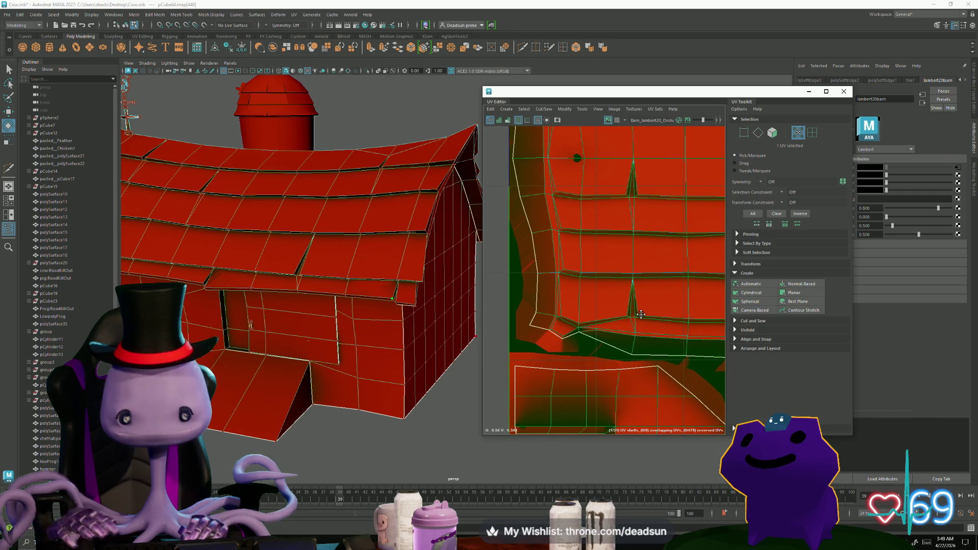
{"action": "scroll", "coordinate": [589, 326], "scroll_direction": "up", "scroll_amount": 5}
{"action": "left_click", "coordinate": [607, 314]}
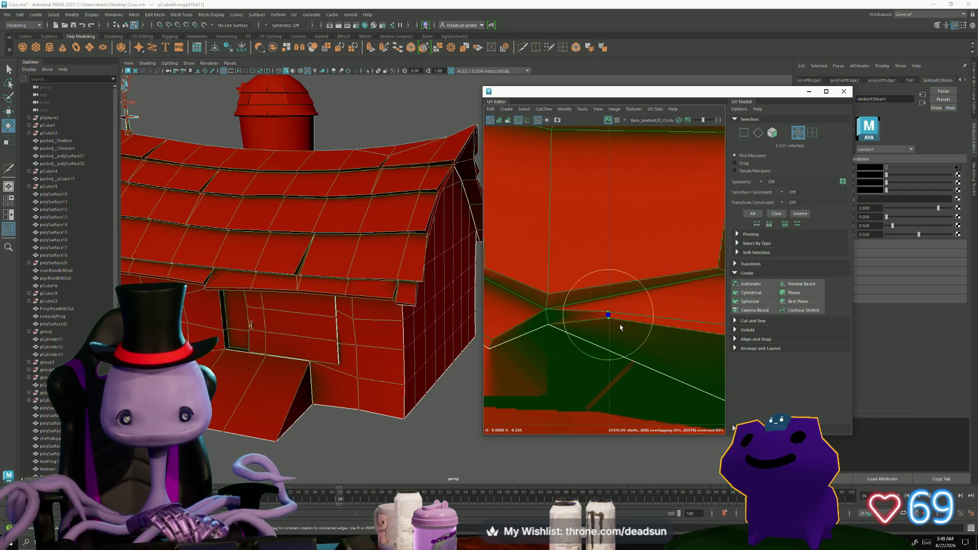
{"action": "scroll", "coordinate": [607, 375], "scroll_direction": "down", "scroll_amount": 3}
{"action": "mouse_move", "coordinate": [357, 331]}
{"action": "left_mouse_down", "text": "alt"}
{"action": "mouse_move", "coordinate": [306, 305]}
{"action": "mouse_move", "coordinate": [328, 370]}
{"action": "left_mouse_up", "text": "alt"}
- Return to object mode, clearing the UV selection, and close the UV Editor
{"action": "right_click_drag", "start_coordinate": [328, 370], "coordinate": [365, 303]}
{"action": "scroll", "coordinate": [338, 236], "scroll_direction": "down", "scroll_amount": 5}
{"action": "mouse_move", "coordinate": [338, 236]}
{"action": "left_mouse_down", "text": "alt"}
{"action": "mouse_move", "coordinate": [258, 347]}
{"action": "mouse_move", "coordinate": [305, 365]}
{"action": "left_mouse_up", "text": "alt"}
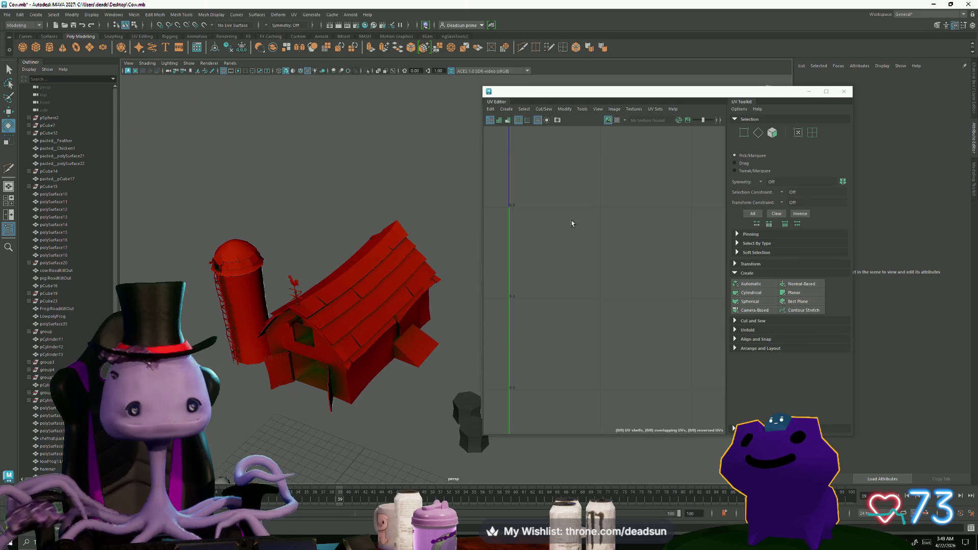
{"action": "left_click", "coordinate": [844, 92]}
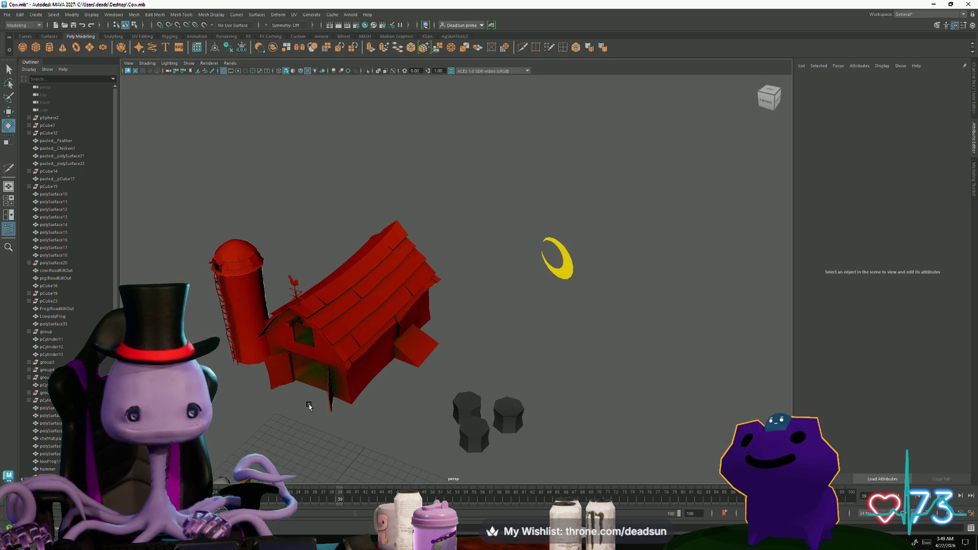
{"action": "scroll", "coordinate": [309, 406], "scroll_direction": "down", "scroll_amount": 5}
{"action": "left_click_drag", "start_coordinate": [309, 406], "coordinate": [348, 399], "text": "alt"}
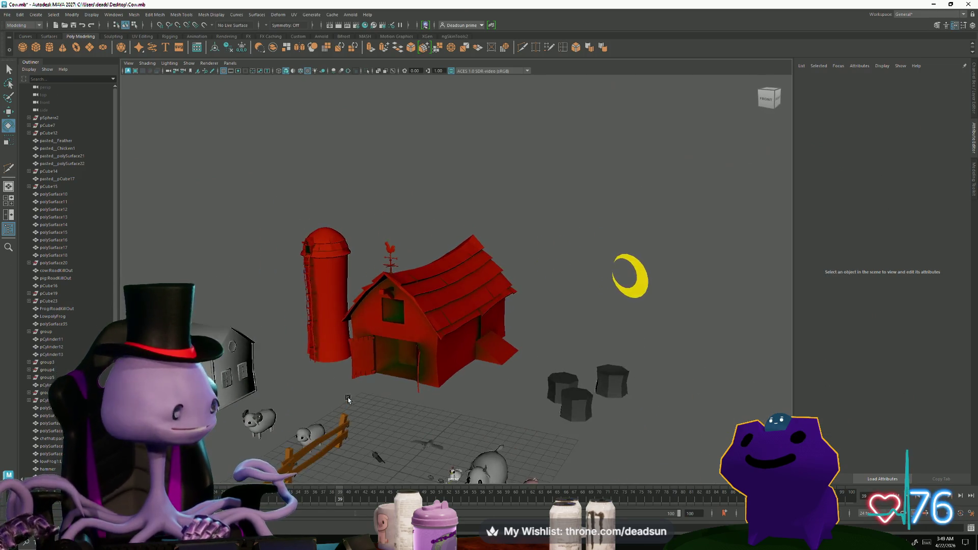
{"action": "scroll", "coordinate": [348, 400], "scroll_direction": "up", "scroll_amount": 5}
{"action": "scroll", "coordinate": [305, 407], "scroll_direction": "down", "scroll_amount": 2}
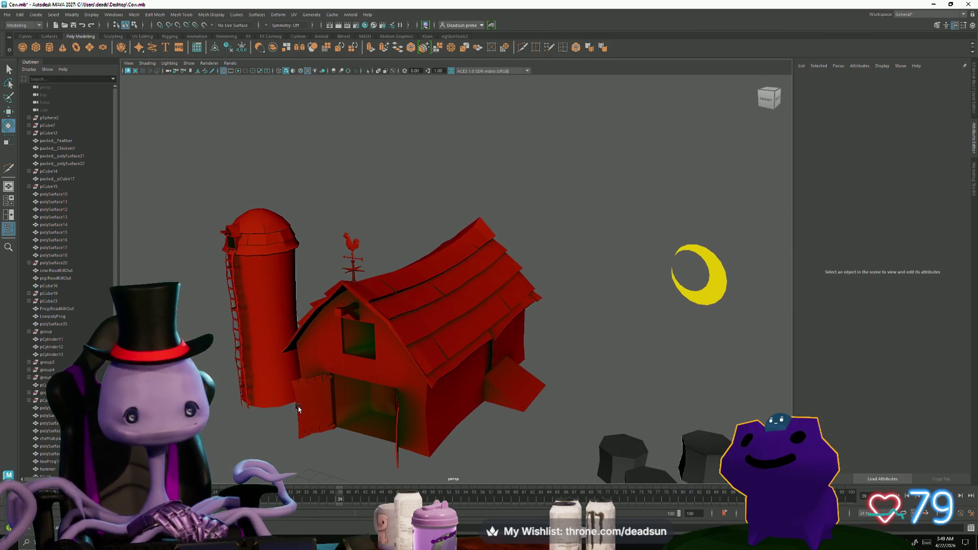
{"action": "left_click", "coordinate": [243, 332]}
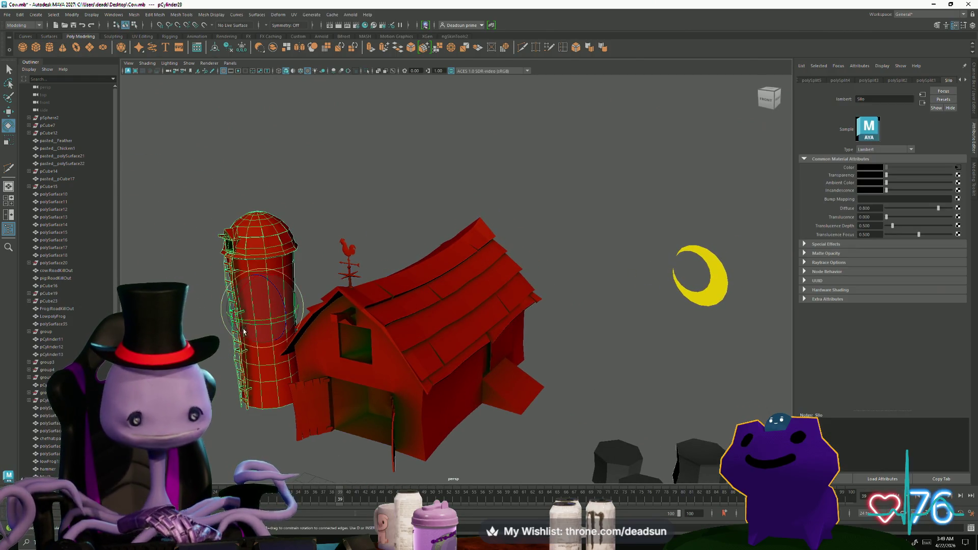
{"action": "left_click_drag", "start_coordinate": [255, 321], "coordinate": [254, 321]}
{"action": "left_click", "coordinate": [356, 179]}
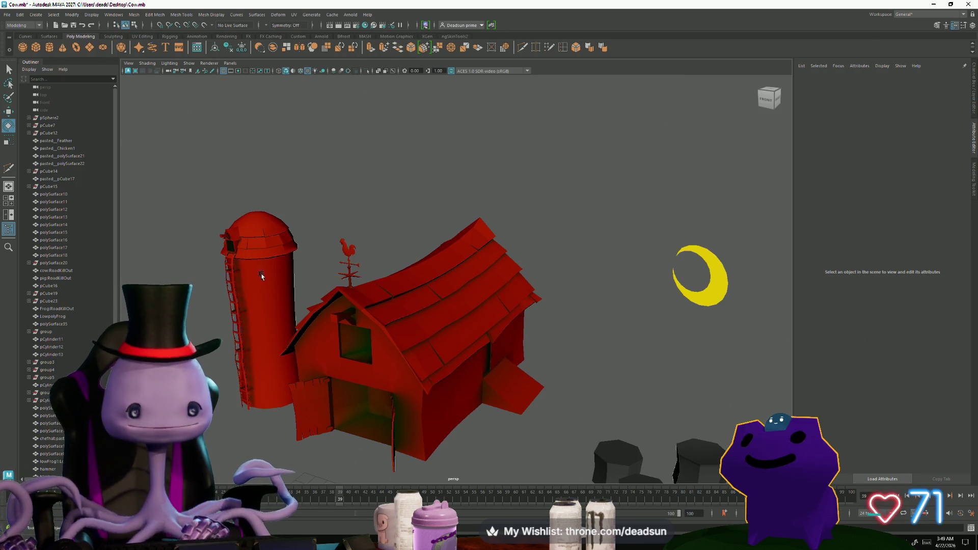
{"action": "left_click", "coordinate": [270, 288]}
{"action": "scroll", "coordinate": [276, 390], "scroll_direction": "down", "scroll_amount": 10}
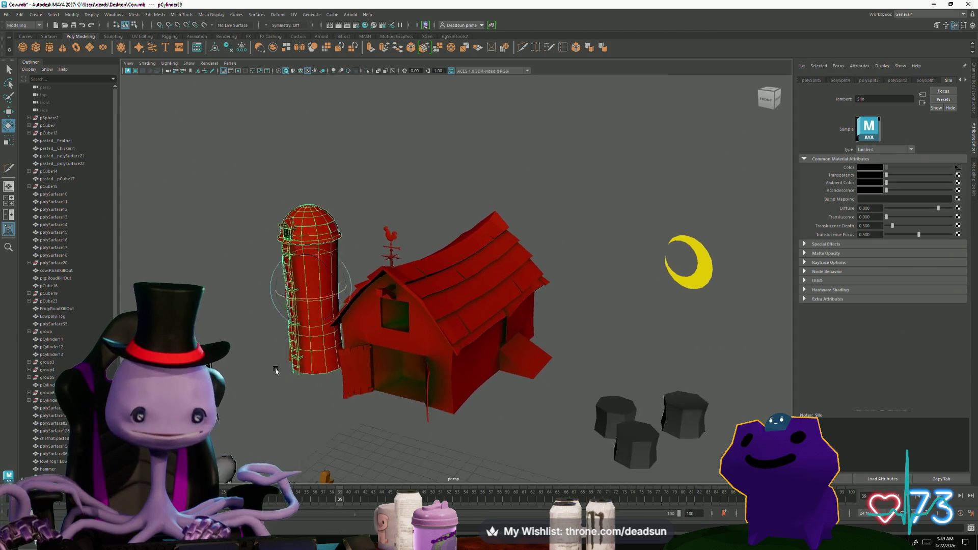
{"action": "left_click", "coordinate": [372, 360]}
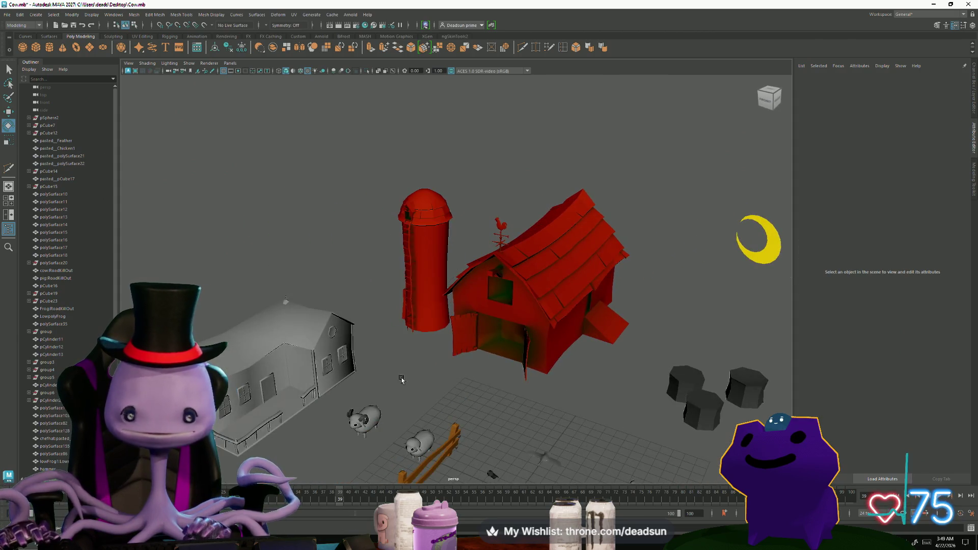
{"action": "scroll", "coordinate": [399, 376], "scroll_direction": "up", "scroll_amount": 3}
{"action": "scroll", "coordinate": [412, 408], "scroll_direction": "down", "scroll_amount": 4}
{"action": "mouse_move", "coordinate": [412, 407]}
{"action": "left_mouse_down", "text": "alt"}
{"action": "mouse_move", "coordinate": [476, 388]}
{"action": "mouse_move", "coordinate": [414, 396]}
{"action": "mouse_move", "coordinate": [405, 407]}
{"action": "mouse_move", "coordinate": [455, 391]}
{"action": "left_mouse_up", "text": "alt"}
{"action": "scroll", "coordinate": [454, 399], "scroll_direction": "down", "scroll_amount": 3}
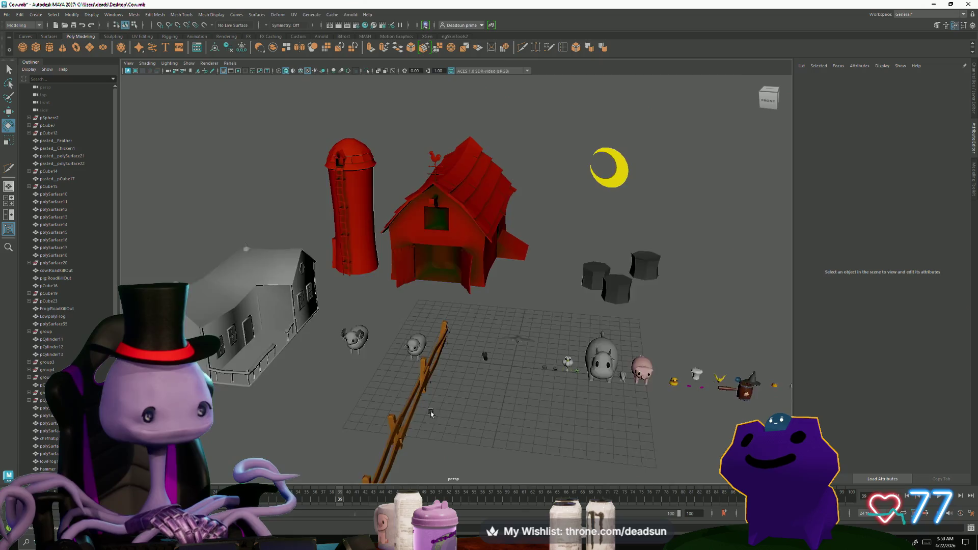
{"action": "mouse_move", "coordinate": [431, 414]}
{"action": "left_mouse_down", "text": "alt"}
{"action": "mouse_move", "coordinate": [430, 424]}
{"action": "mouse_move", "coordinate": [477, 417]}
{"action": "mouse_move", "coordinate": [456, 410]}
{"action": "left_mouse_up", "text": "alt"}
{"action": "right_click_drag", "start_coordinate": [456, 410], "coordinate": [303, 360], "text": "alt"}
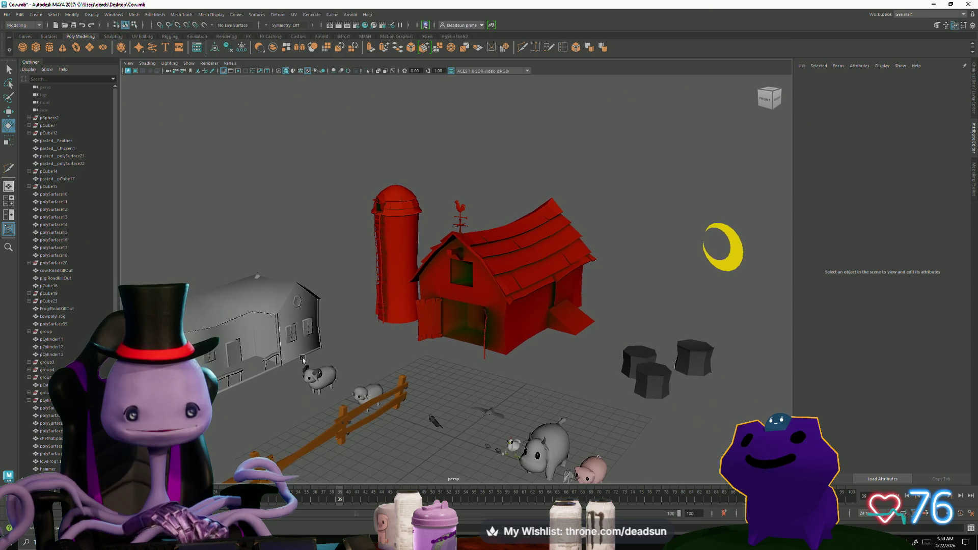
{"action": "left_click", "coordinate": [269, 335]}
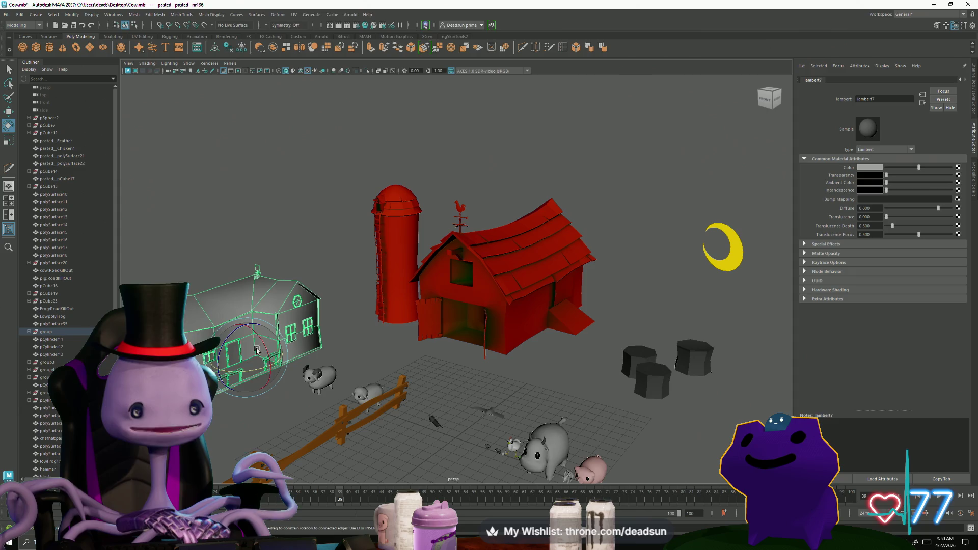
- Frame the selected house and orbit around its porch and the surrounding farm
{"action": "key", "text": "f"}
{"action": "mouse_move", "coordinate": [263, 399]}
{"action": "right_mouse_down", "text": "alt"}
{"action": "mouse_move", "coordinate": [616, 459]}
{"action": "mouse_move", "coordinate": [579, 436]}
{"action": "mouse_move", "coordinate": [589, 431]}
{"action": "right_mouse_up", "text": "alt"}
{"action": "left_click_drag", "start_coordinate": [589, 430], "coordinate": [512, 439], "text": "alt"}
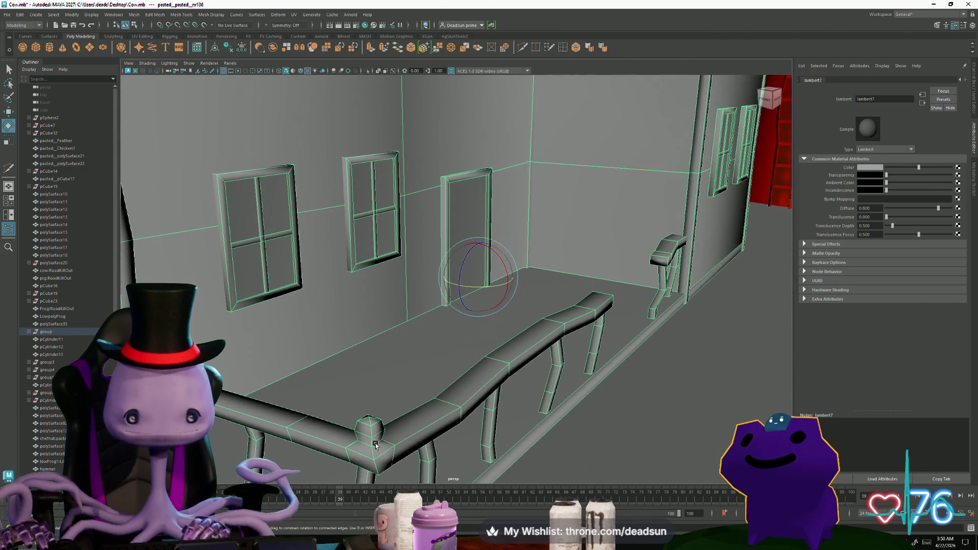
{"action": "scroll", "coordinate": [604, 413], "scroll_direction": "down", "scroll_amount": 10}
{"action": "mouse_move", "coordinate": [603, 413]}
{"action": "left_mouse_down", "text": "alt"}
{"action": "mouse_move", "coordinate": [441, 415]}
{"action": "mouse_move", "coordinate": [365, 426]}
{"action": "mouse_move", "coordinate": [346, 439]}
{"action": "left_mouse_up", "text": "alt"}
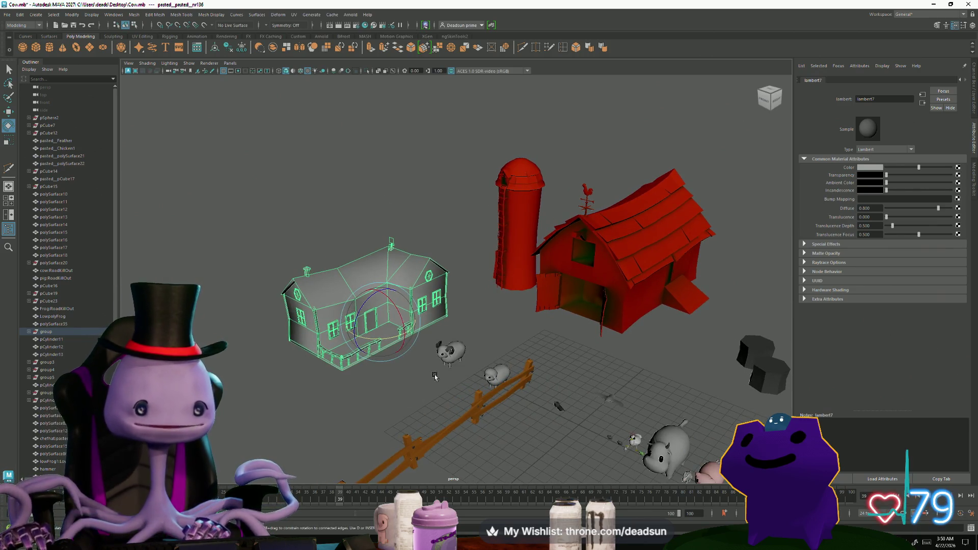
{"action": "mouse_move", "coordinate": [474, 414]}
{"action": "left_mouse_down", "text": "alt"}
{"action": "mouse_move", "coordinate": [429, 416]}
{"action": "mouse_move", "coordinate": [448, 433]}
{"action": "mouse_move", "coordinate": [424, 403]}
{"action": "mouse_move", "coordinate": [413, 411]}
{"action": "left_mouse_up", "text": "alt"}
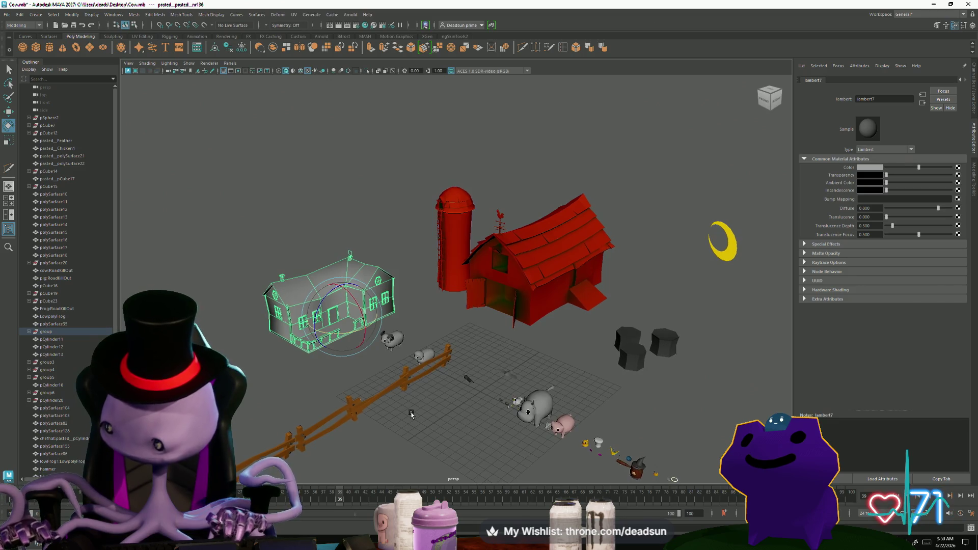
{"action": "left_click_drag", "start_coordinate": [411, 414], "coordinate": [409, 414], "text": "alt"}
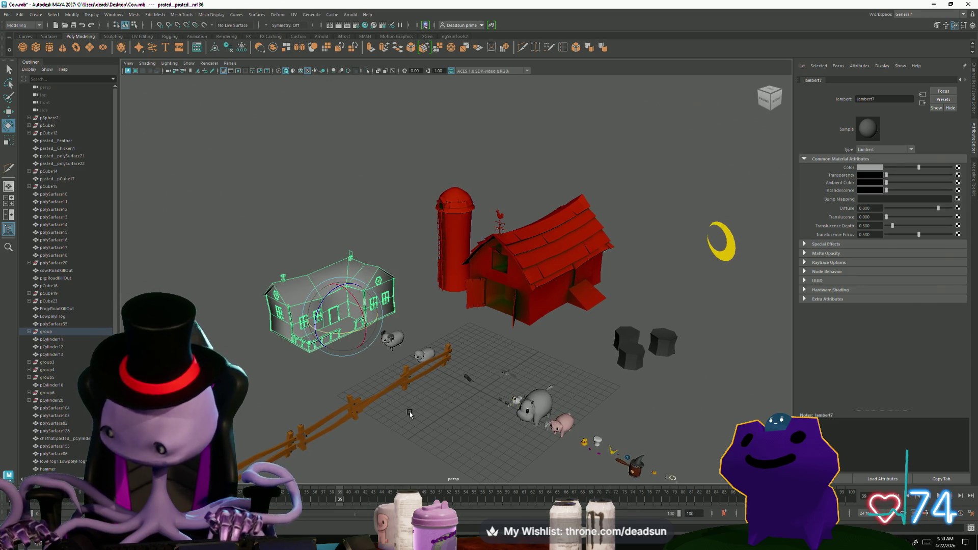
- Zoom in on the barn door, select the barn mesh and switch it to Vertex mode
{"action": "mouse_move", "coordinate": [409, 412]}
{"action": "right_mouse_down", "text": "alt"}
{"action": "mouse_move", "coordinate": [448, 422]}
{"action": "mouse_move", "coordinate": [316, 393]}
{"action": "right_mouse_up", "text": "alt"}
{"action": "left_click_drag", "start_coordinate": [317, 393], "coordinate": [393, 404], "text": "alt"}
{"action": "mouse_move", "coordinate": [392, 404]}
{"action": "right_mouse_down", "text": "alt"}
{"action": "mouse_move", "coordinate": [408, 377]}
{"action": "mouse_move", "coordinate": [397, 368]}
{"action": "right_mouse_up", "text": "alt"}
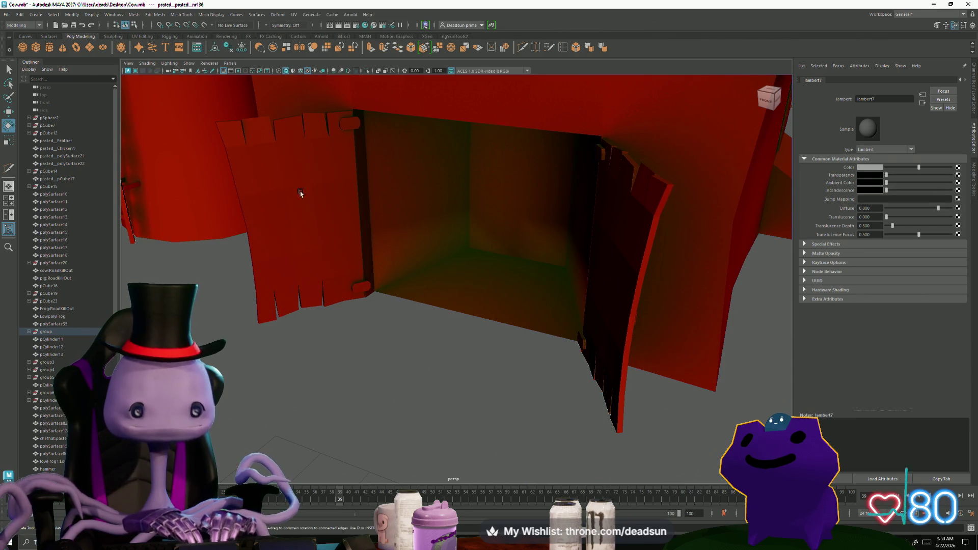
{"action": "right_click_drag", "start_coordinate": [301, 193], "coordinate": [331, 365], "text": "alt"}
{"action": "mouse_move", "coordinate": [332, 365]}
{"action": "left_mouse_down", "text": "alt"}
{"action": "mouse_move", "coordinate": [388, 376]}
{"action": "mouse_move", "coordinate": [386, 405]}
{"action": "mouse_move", "coordinate": [356, 396]}
{"action": "left_mouse_up", "text": "alt"}
{"action": "mouse_move", "coordinate": [356, 395]}
{"action": "right_mouse_down", "text": "alt"}
{"action": "mouse_move", "coordinate": [476, 465]}
{"action": "mouse_move", "coordinate": [345, 393]}
{"action": "right_mouse_up", "text": "alt"}
{"action": "mouse_move", "coordinate": [345, 393]}
{"action": "left_mouse_down", "text": "alt"}
{"action": "mouse_move", "coordinate": [377, 398]}
{"action": "mouse_move", "coordinate": [360, 398]}
{"action": "left_mouse_up", "text": "alt"}
{"action": "mouse_move", "coordinate": [360, 398]}
{"action": "right_mouse_down", "text": "alt"}
{"action": "mouse_move", "coordinate": [327, 399]}
{"action": "mouse_move", "coordinate": [380, 402]}
{"action": "right_mouse_up", "text": "alt"}
{"action": "left_click", "coordinate": [374, 313]}
{"action": "right_click_drag", "start_coordinate": [374, 311], "coordinate": [361, 317]}
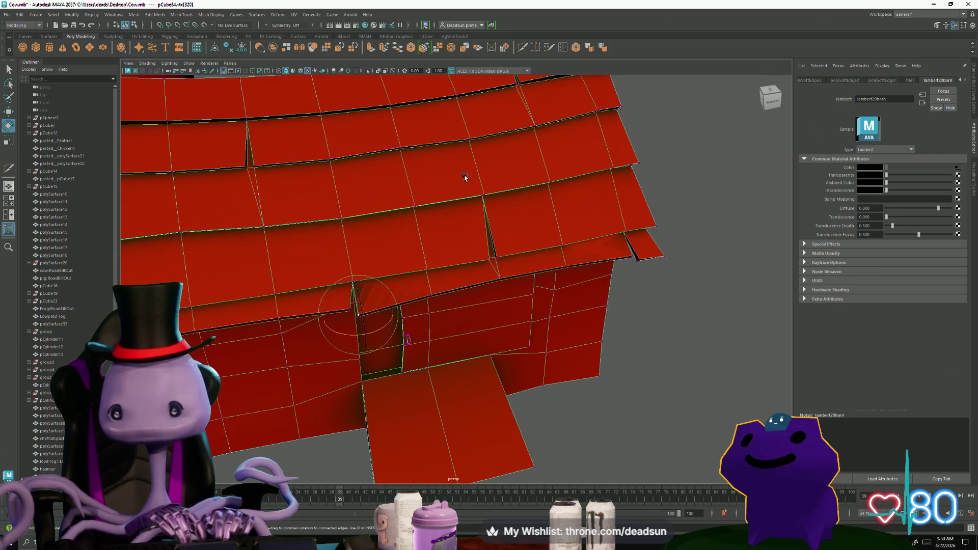
- Reopen the UV Editor and move the roof-edge UV point downward
{"action": "left_click", "coordinate": [294, 15]}
{"action": "left_click", "coordinate": [311, 30]}
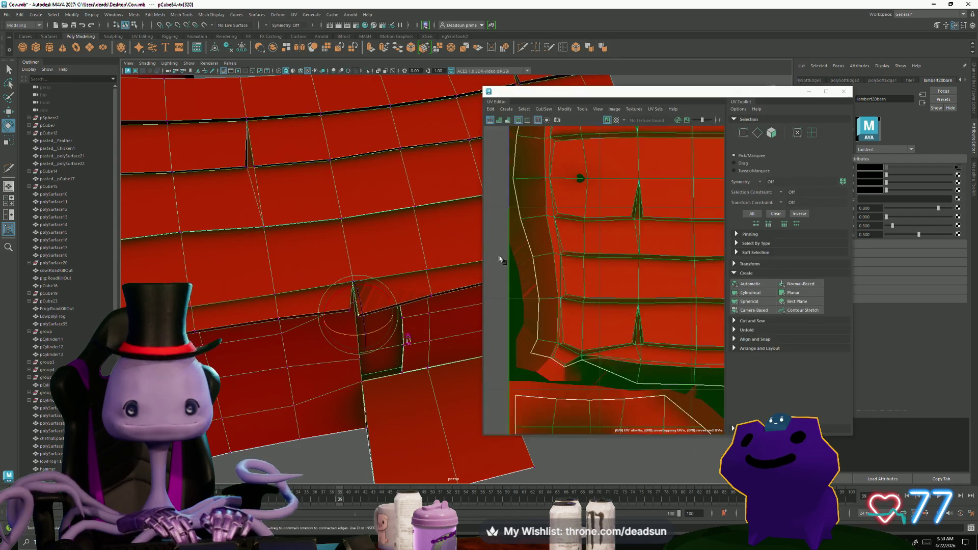
{"action": "scroll", "coordinate": [629, 331], "scroll_direction": "down", "scroll_amount": 3}
{"action": "scroll", "coordinate": [592, 312], "scroll_direction": "up", "scroll_amount": 6}
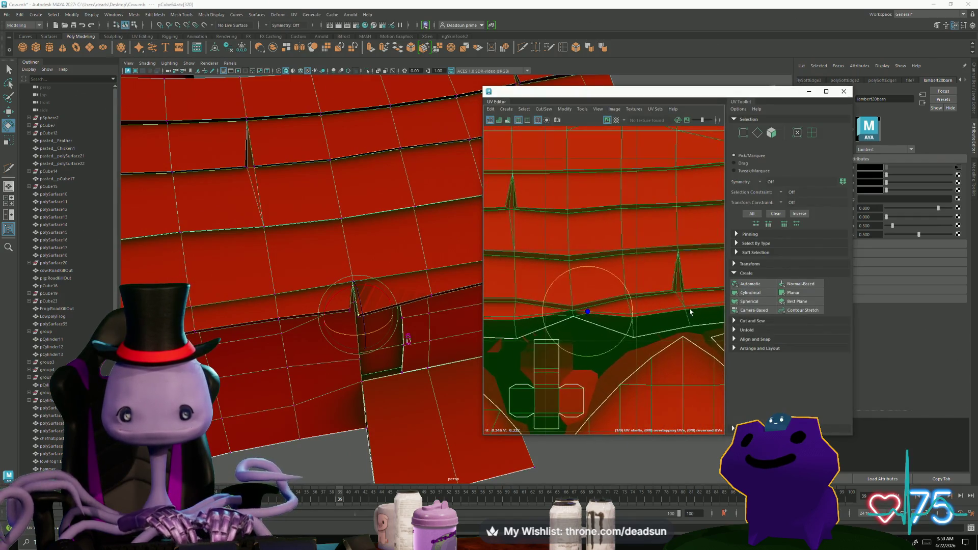
{"action": "left_click", "coordinate": [578, 315]}
{"action": "scroll", "coordinate": [586, 324], "scroll_direction": "up", "scroll_amount": 5}
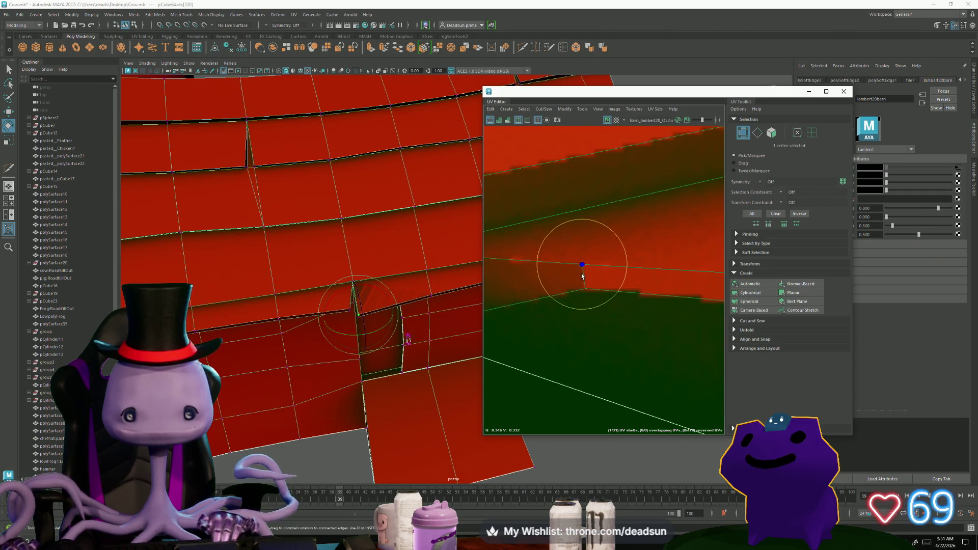
{"action": "left_click", "coordinate": [585, 296]}
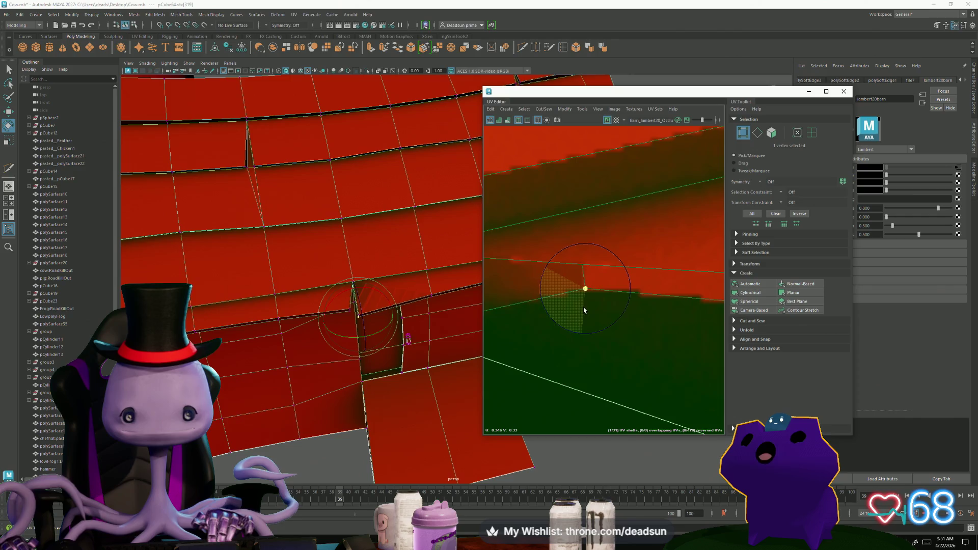
{"action": "key", "text": "w"}
{"action": "mouse_move", "coordinate": [584, 309]}
{"action": "middle_mouse_down"}
{"action": "mouse_move", "coordinate": [602, 350]}
{"action": "mouse_move", "coordinate": [458, 303]}
{"action": "mouse_move", "coordinate": [567, 326]}
{"action": "middle_mouse_up"}
{"action": "mouse_move", "coordinate": [628, 326]}
{"action": "middle_mouse_down"}
{"action": "mouse_move", "coordinate": [663, 286]}
{"action": "mouse_move", "coordinate": [629, 313]}
{"action": "middle_mouse_up"}
- Adjust neighbouring UV points on the barn wall, nudging each into line
{"action": "left_click", "coordinate": [624, 309]}
{"action": "mouse_move", "coordinate": [622, 308]}
{"action": "left_mouse_down"}
{"action": "mouse_move", "coordinate": [630, 338]}
{"action": "mouse_move", "coordinate": [622, 319]}
{"action": "left_mouse_up"}
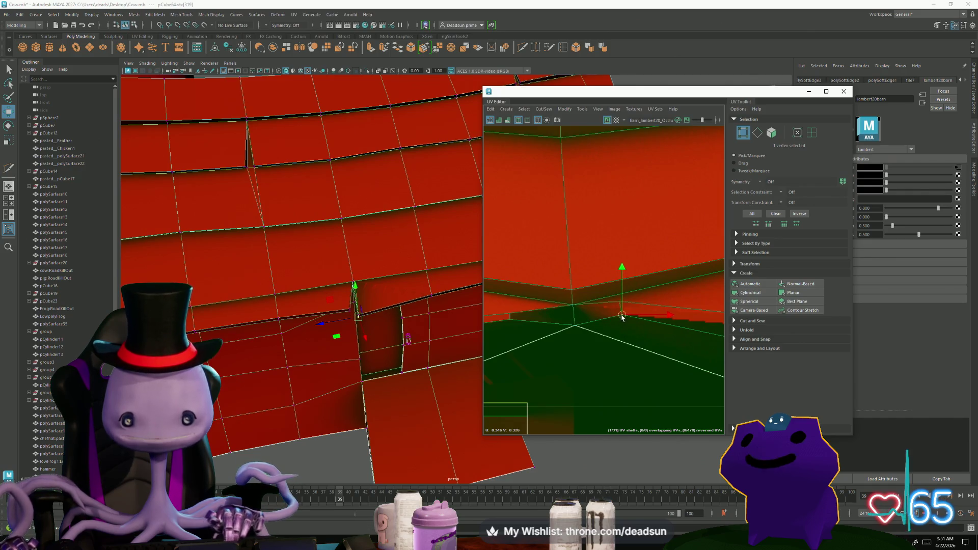
{"action": "left_click_drag", "start_coordinate": [410, 338], "coordinate": [385, 402], "text": "alt"}
{"action": "scroll", "coordinate": [385, 402], "scroll_direction": "down", "scroll_amount": 3}
{"action": "left_click_drag", "start_coordinate": [622, 316], "coordinate": [620, 332]}
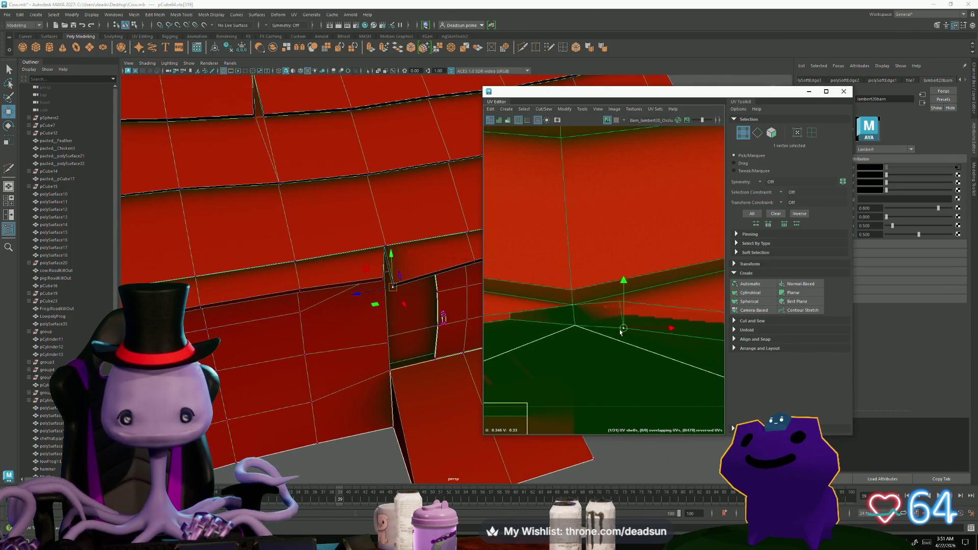
{"action": "middle_click_drag", "start_coordinate": [595, 350], "coordinate": [588, 327], "text": "alt"}
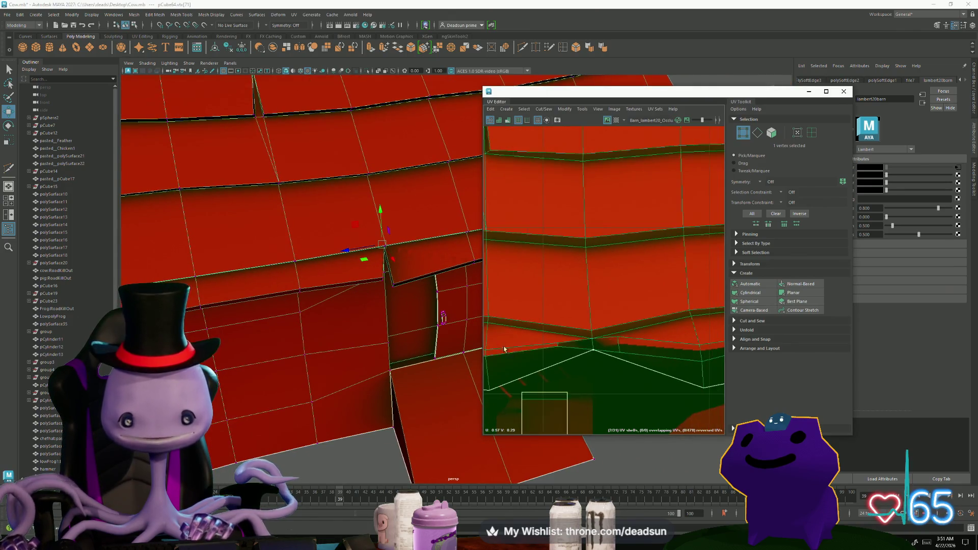
{"action": "left_click", "coordinate": [589, 327]}
- In UV selection mode, move the selected UVs down and switch to scaling
{"action": "right_click_drag", "start_coordinate": [576, 319], "coordinate": [577, 310]}
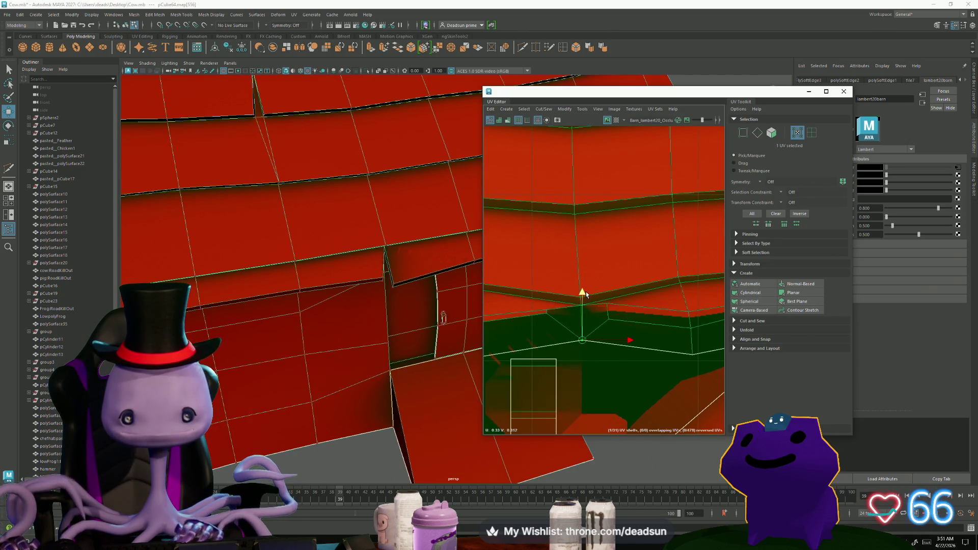
{"action": "scroll", "coordinate": [585, 292], "scroll_direction": "down", "scroll_amount": 2}
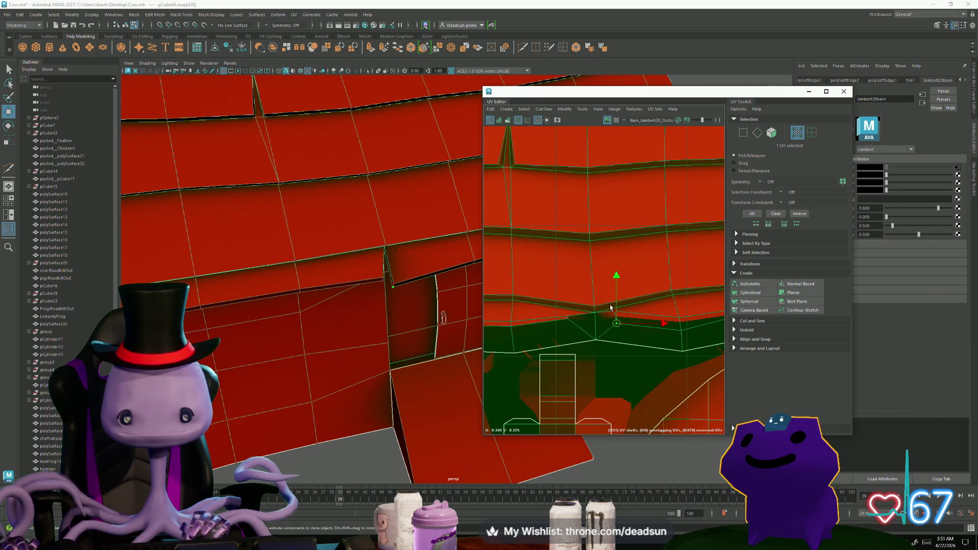
{"action": "left_click_drag", "start_coordinate": [617, 269], "coordinate": [616, 278]}
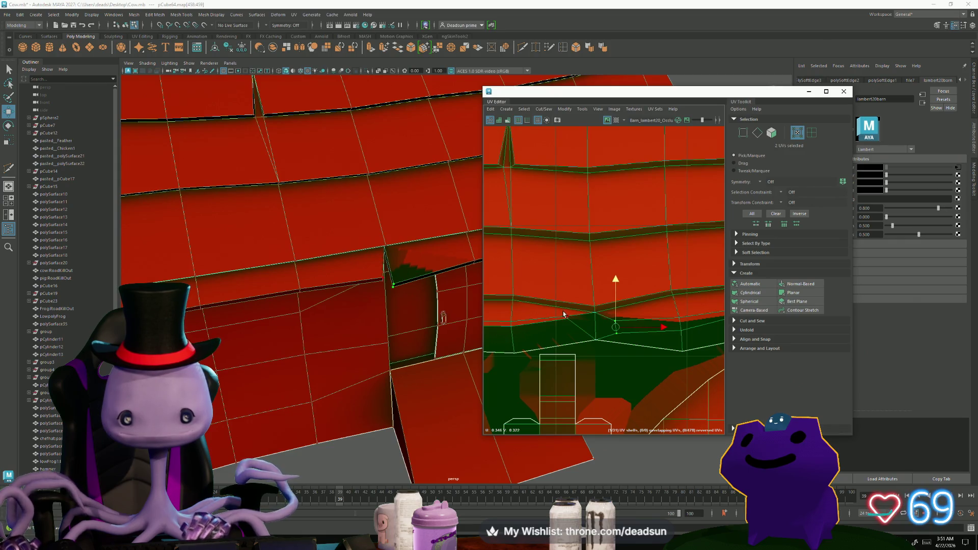
{"action": "key", "text": "r"}
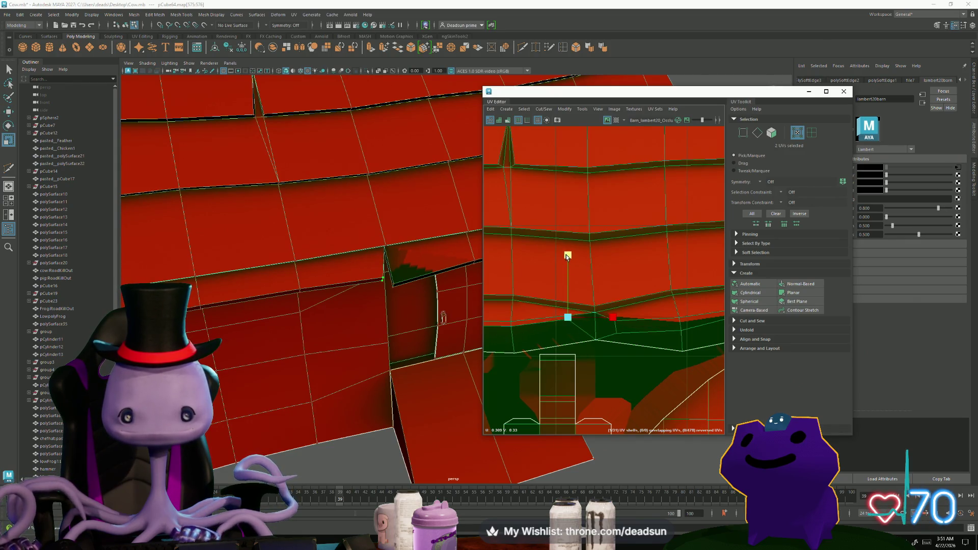
{"action": "left_click_drag", "start_coordinate": [573, 273], "coordinate": [572, 283]}
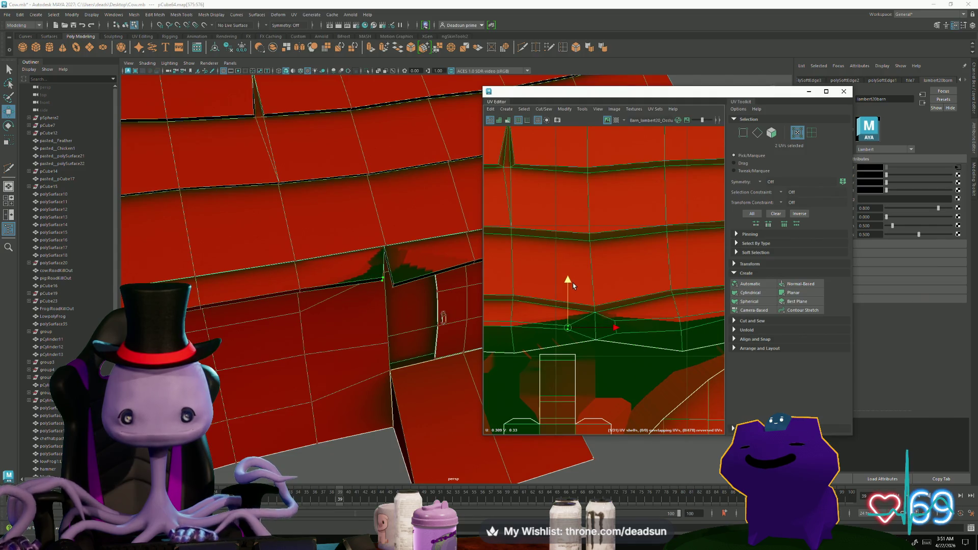
{"action": "scroll", "coordinate": [572, 283], "scroll_direction": "down", "scroll_amount": 2}
{"action": "middle_click_drag", "start_coordinate": [572, 283], "coordinate": [584, 332], "text": "alt"}
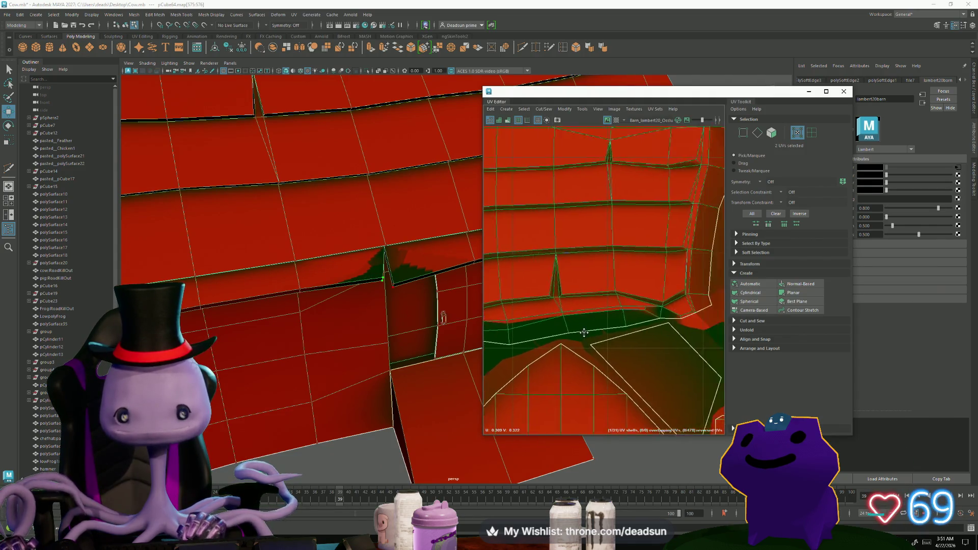
{"action": "scroll", "coordinate": [584, 332], "scroll_direction": "up", "scroll_amount": 3}
- Select the UVs along the dark green strip and raise them
{"action": "left_click_drag", "start_coordinate": [550, 326], "coordinate": [550, 326]}
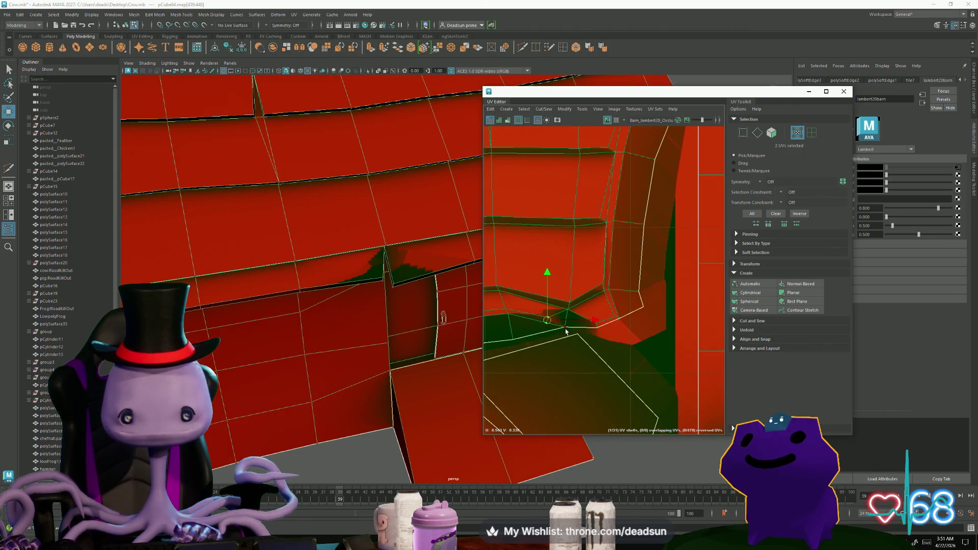
{"action": "scroll", "coordinate": [566, 331], "scroll_direction": "down", "scroll_amount": 5}
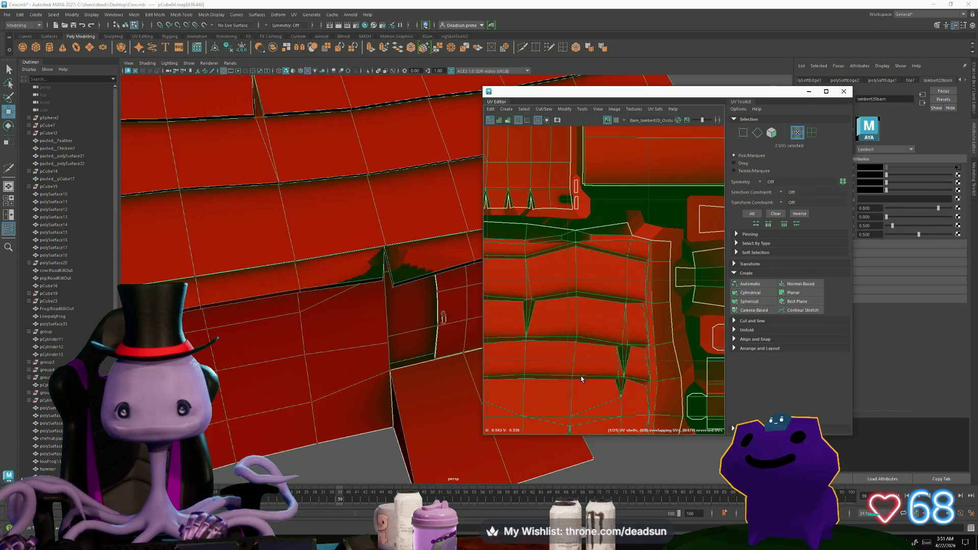
{"action": "scroll", "coordinate": [582, 379], "scroll_direction": "up", "scroll_amount": 3}
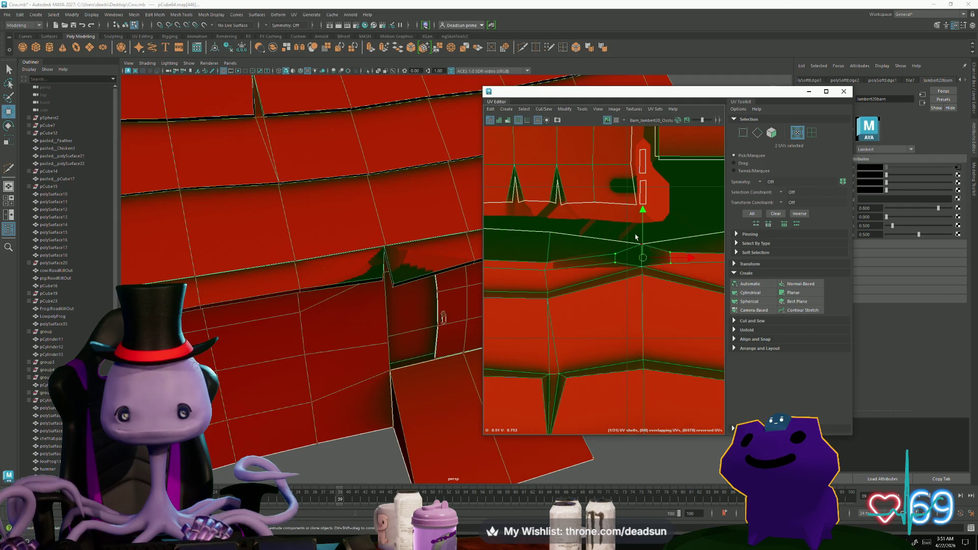
{"action": "left_click_drag", "start_coordinate": [636, 233], "coordinate": [651, 251], "text": "shift"}
{"action": "middle_click_drag", "start_coordinate": [642, 207], "coordinate": [643, 199]}
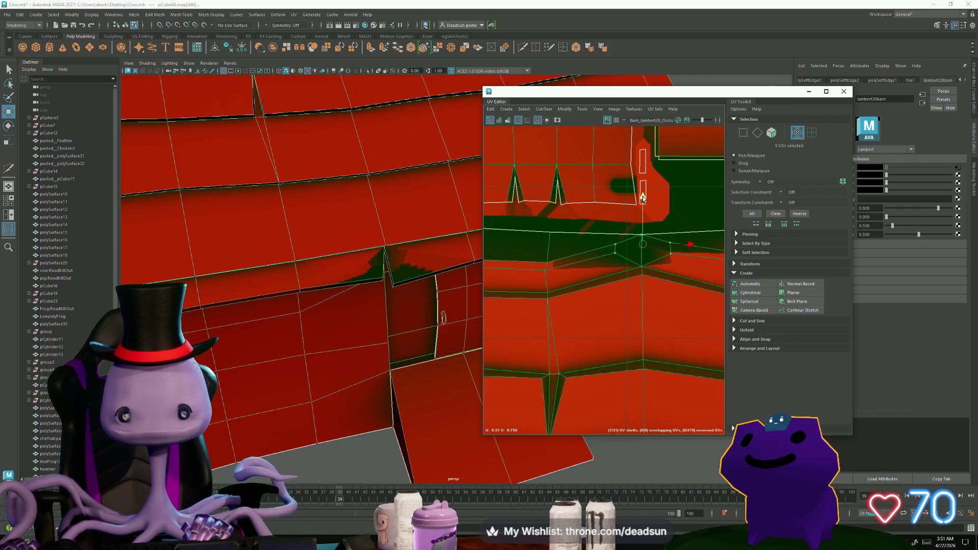
{"action": "mouse_move", "coordinate": [553, 296]}
{"action": "middle_mouse_down", "text": "alt"}
{"action": "mouse_move", "coordinate": [596, 338]}
{"action": "mouse_move", "coordinate": [563, 323]}
{"action": "mouse_move", "coordinate": [560, 298]}
{"action": "middle_mouse_up", "text": "alt"}
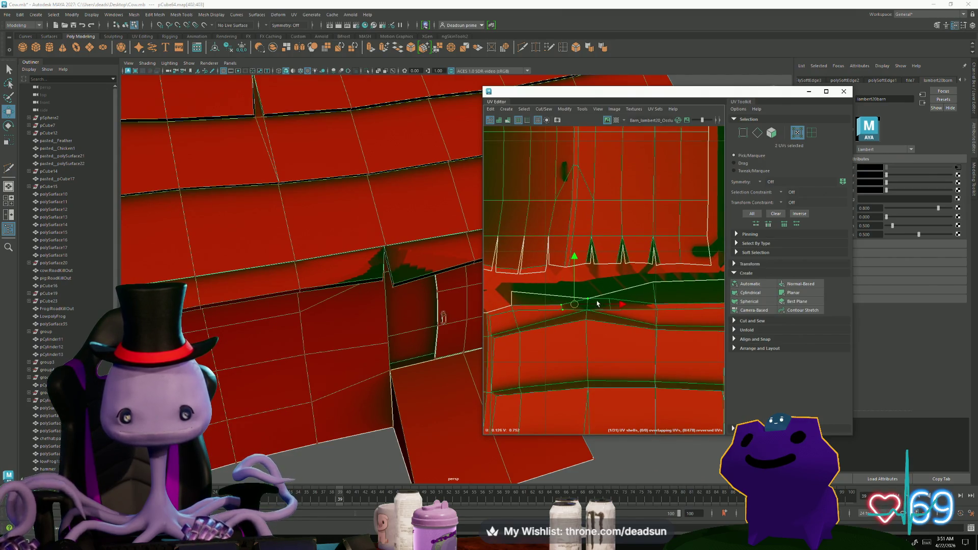
{"action": "mouse_move", "coordinate": [585, 256]}
{"action": "middle_mouse_down"}
{"action": "mouse_move", "coordinate": [586, 246]}
{"action": "mouse_move", "coordinate": [698, 219]}
{"action": "mouse_move", "coordinate": [688, 209]}
{"action": "mouse_move", "coordinate": [634, 400]}
{"action": "mouse_move", "coordinate": [602, 244]}
{"action": "mouse_move", "coordinate": [586, 352]}
{"action": "middle_mouse_up"}
- Select the shell's corner UV, then in edge mode select a roof edge near the weathervane
{"action": "scroll", "coordinate": [587, 351], "scroll_direction": "up", "scroll_amount": 2}
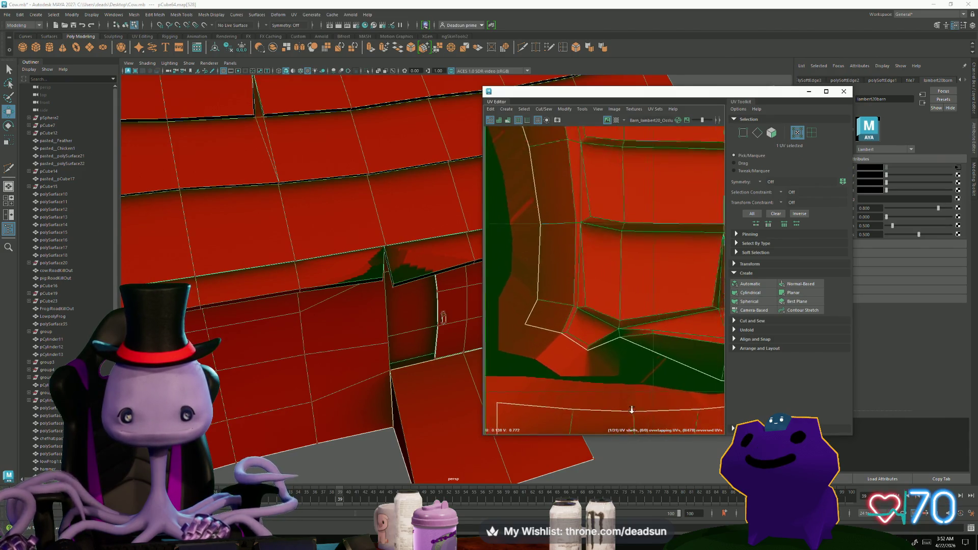
{"action": "left_click_drag", "start_coordinate": [595, 363], "coordinate": [593, 361]}
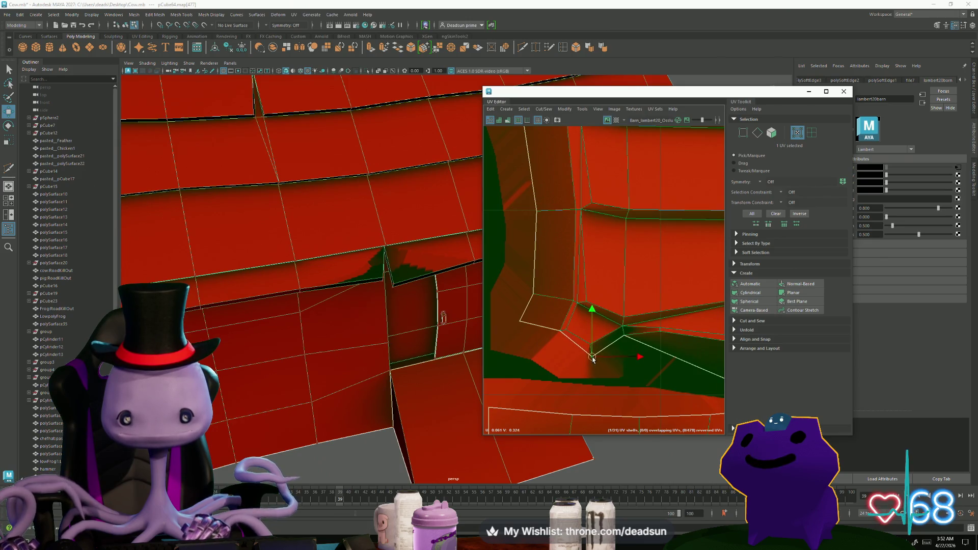
{"action": "scroll", "coordinate": [586, 382], "scroll_direction": "down", "scroll_amount": 5}
{"action": "scroll", "coordinate": [583, 379], "scroll_direction": "up", "scroll_amount": 1}
{"action": "mouse_move", "coordinate": [367, 356]}
{"action": "left_mouse_down", "text": "alt"}
{"action": "mouse_move", "coordinate": [326, 362]}
{"action": "mouse_move", "coordinate": [278, 346]}
{"action": "mouse_move", "coordinate": [295, 361]}
{"action": "mouse_move", "coordinate": [292, 331]}
{"action": "left_mouse_up", "text": "alt"}
{"action": "scroll", "coordinate": [326, 362], "scroll_direction": "down", "scroll_amount": 5}
{"action": "scroll", "coordinate": [297, 376], "scroll_direction": "up", "scroll_amount": 6}
{"action": "right_click_drag", "start_coordinate": [300, 289], "coordinate": [285, 270]}
{"action": "left_click", "coordinate": [270, 249]}
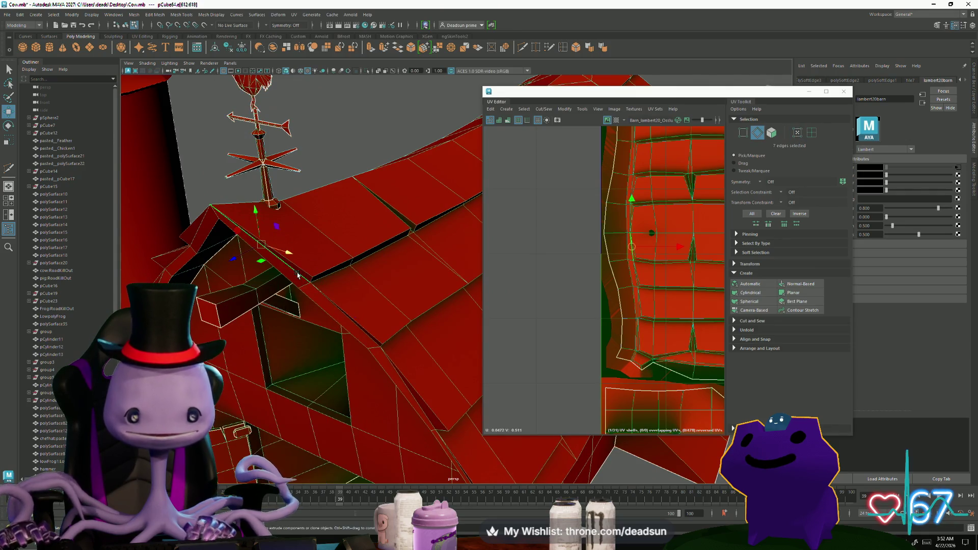
- Add more roof edges to the selection from several viewing angles
{"action": "left_click", "coordinate": [411, 399], "text": "shift"}
{"action": "left_click_drag", "start_coordinate": [411, 400], "coordinate": [213, 339], "text": "alt"}
{"action": "left_click", "coordinate": [249, 277], "text": "shift"}
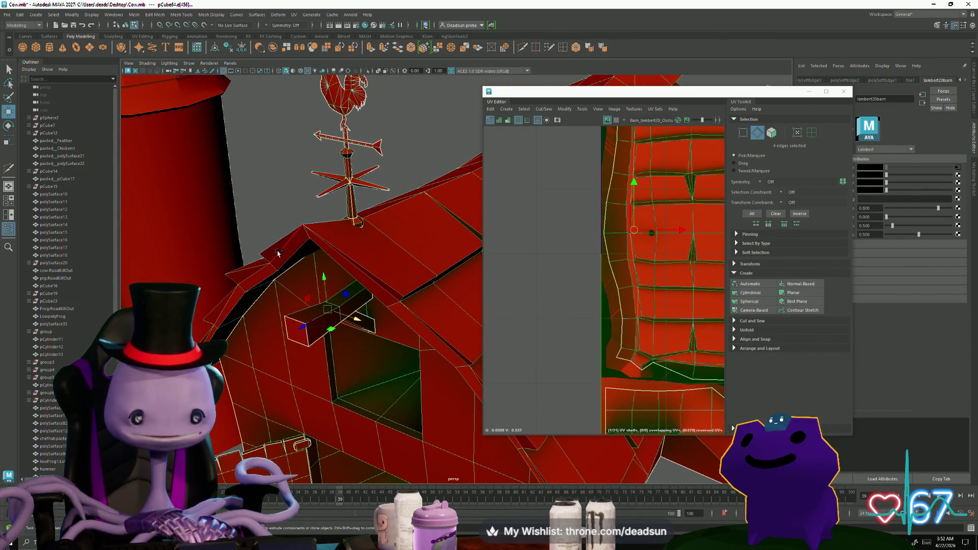
{"action": "mouse_move", "coordinate": [371, 215]}
{"action": "left_mouse_down", "text": "alt"}
{"action": "mouse_move", "coordinate": [279, 342]}
{"action": "mouse_move", "coordinate": [282, 334]}
{"action": "mouse_move", "coordinate": [399, 389]}
{"action": "mouse_move", "coordinate": [238, 405]}
{"action": "left_mouse_up", "text": "alt"}
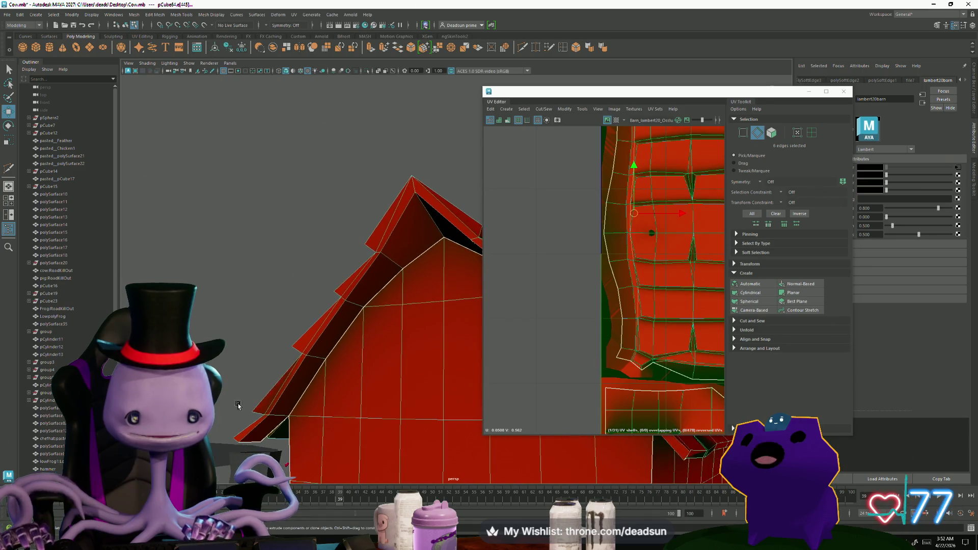
{"action": "left_click", "coordinate": [343, 410], "text": "shift"}
{"action": "mouse_move", "coordinate": [343, 410]}
{"action": "left_mouse_down", "text": "alt"}
{"action": "mouse_move", "coordinate": [256, 396]}
{"action": "mouse_move", "coordinate": [174, 201]}
{"action": "mouse_move", "coordinate": [313, 403]}
{"action": "mouse_move", "coordinate": [387, 331]}
{"action": "left_mouse_up", "text": "alt"}
- Frame the entire UV layout, clear the selection and select the whole barn object
{"action": "key", "text": "a"}
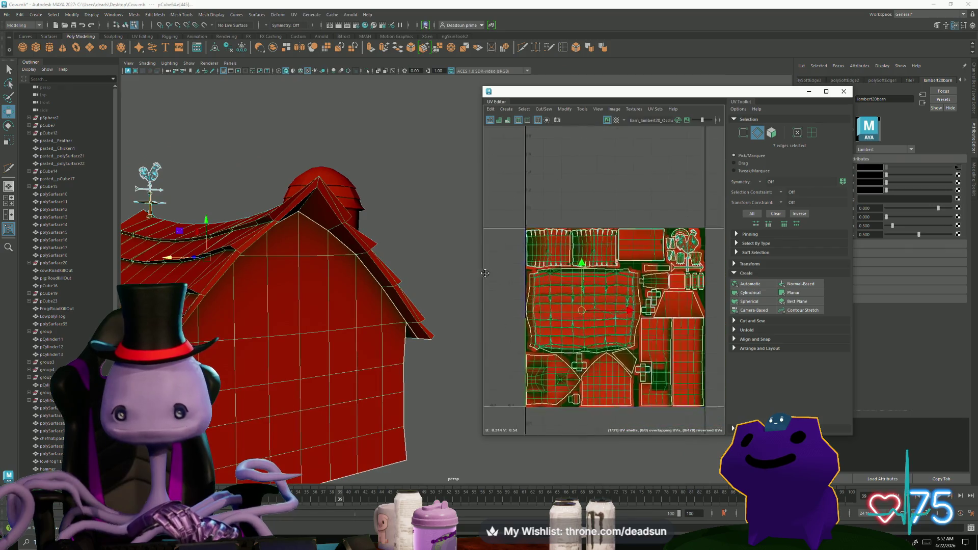
{"action": "mouse_move", "coordinate": [316, 265]}
{"action": "left_mouse_down", "text": "alt"}
{"action": "mouse_move", "coordinate": [305, 275]}
{"action": "mouse_move", "coordinate": [357, 326]}
{"action": "mouse_move", "coordinate": [272, 371]}
{"action": "mouse_move", "coordinate": [316, 285]}
{"action": "left_mouse_up", "text": "alt"}
{"action": "mouse_move", "coordinate": [316, 286]}
{"action": "right_mouse_down"}
{"action": "mouse_move", "coordinate": [326, 288]}
{"action": "mouse_move", "coordinate": [305, 316]}
{"action": "right_mouse_up"}
{"action": "mouse_move", "coordinate": [305, 316]}
{"action": "left_mouse_down", "text": "alt"}
{"action": "mouse_move", "coordinate": [358, 400]}
{"action": "mouse_move", "coordinate": [334, 399]}
{"action": "left_mouse_up", "text": "alt"}
{"action": "scroll", "coordinate": [334, 400], "scroll_direction": "down", "scroll_amount": 3}
{"action": "left_click", "coordinate": [378, 288]}
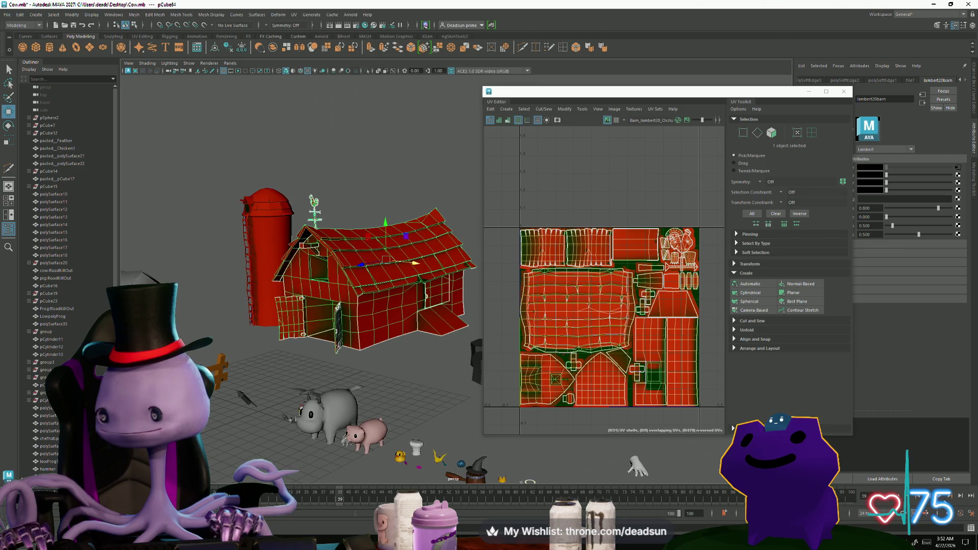
{"action": "left_click", "coordinate": [8, 15]}
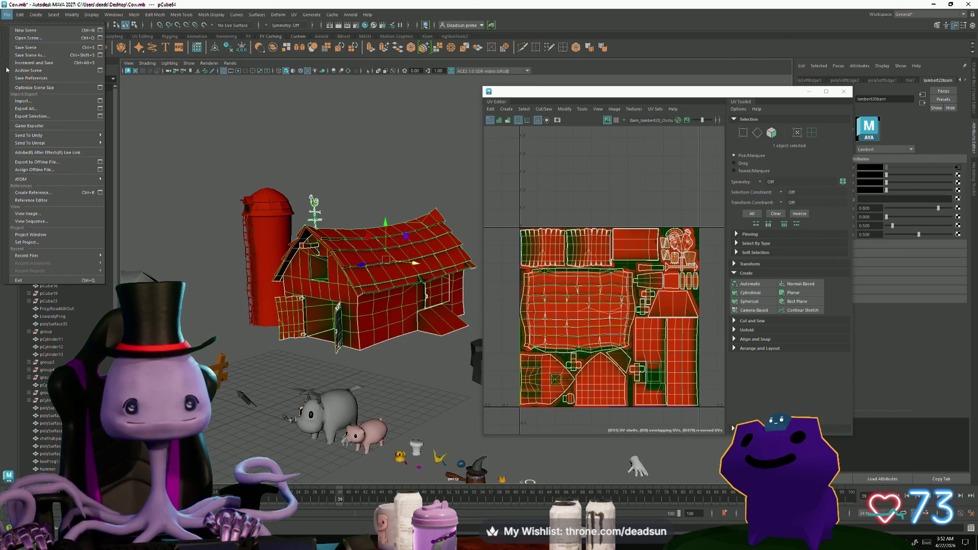
- Export the selected barn to Barn.fbx on the Desktop, replacing the existing file
{"action": "left_click", "coordinate": [42, 117]}
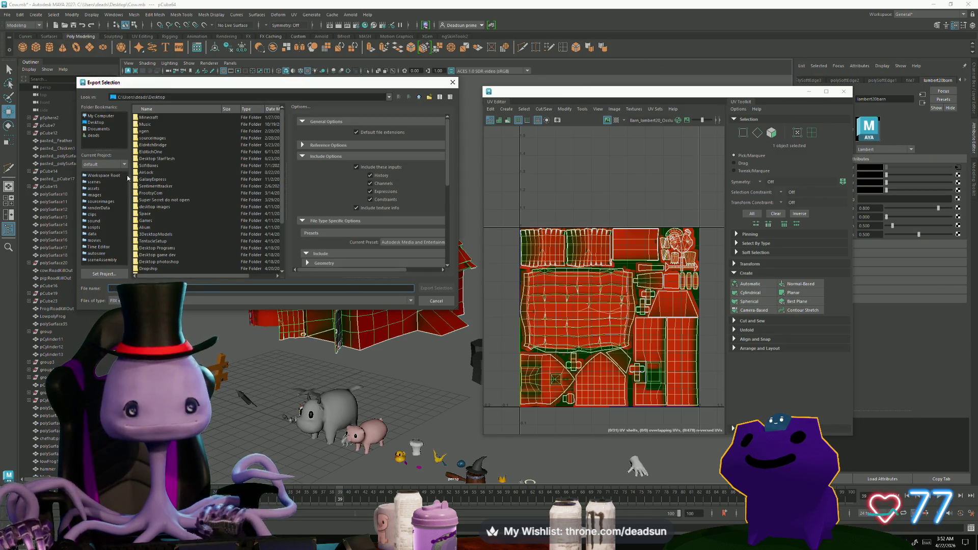
{"action": "left_click", "coordinate": [97, 123]}
{"action": "scroll", "coordinate": [162, 173], "scroll_direction": "down", "scroll_amount": 3}
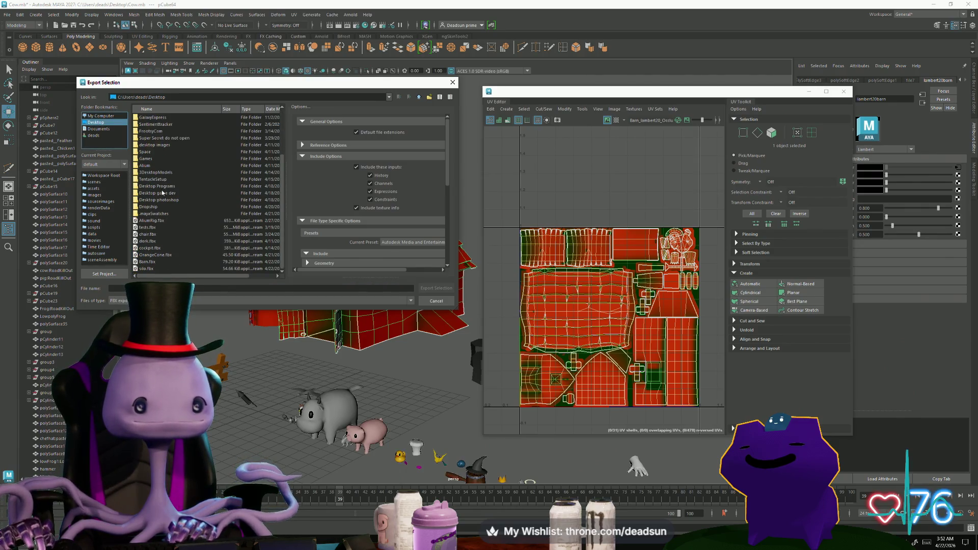
{"action": "double_click", "coordinate": [147, 261]}
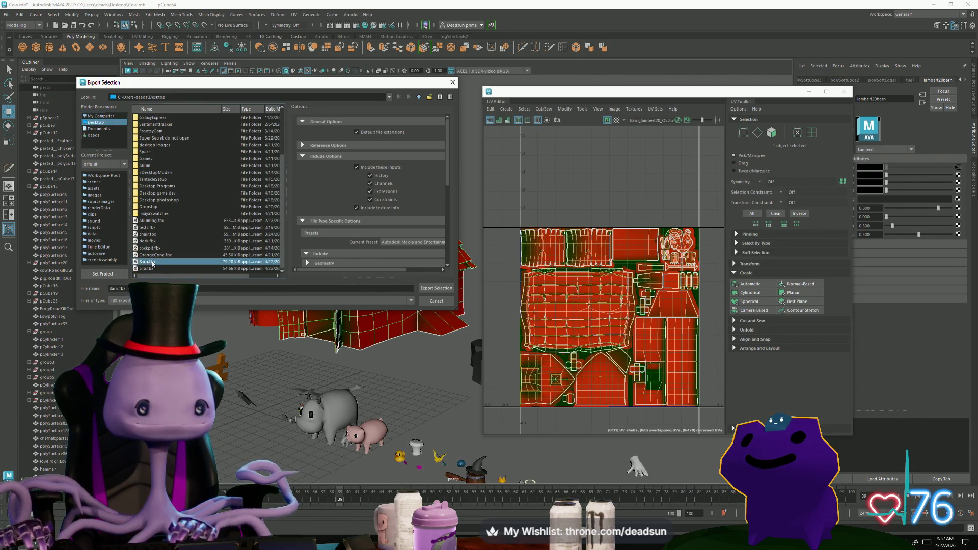
{"action": "left_click", "coordinate": [248, 206]}
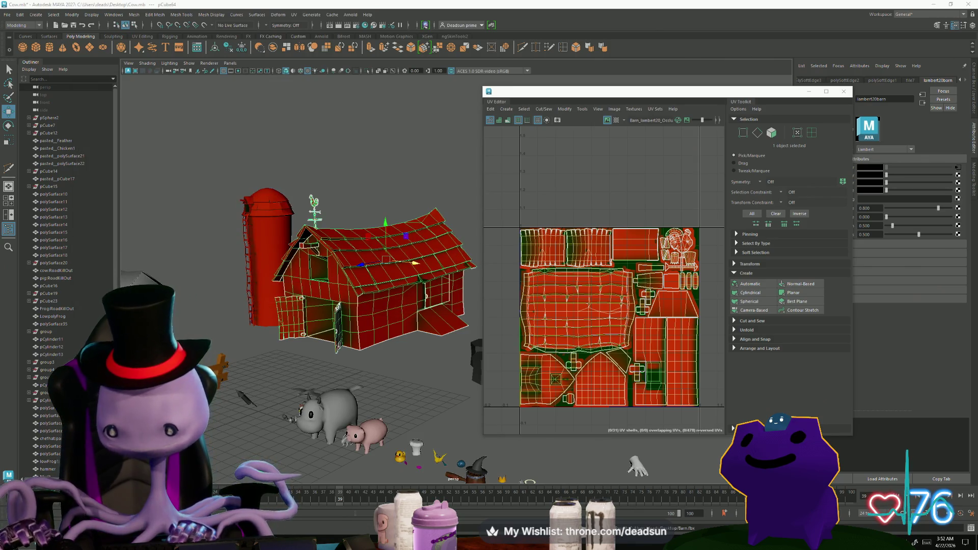
{"action": "right_click", "coordinate": [919, 467]}
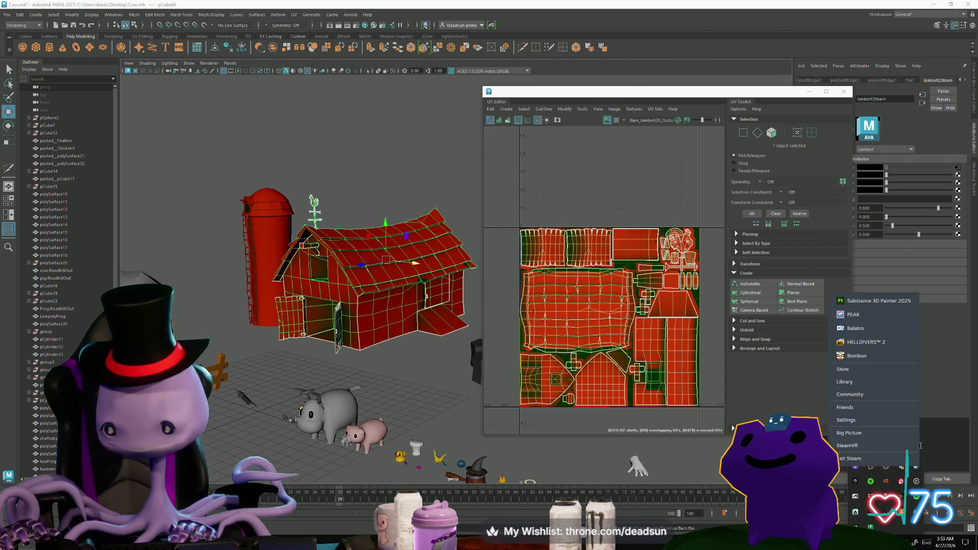
- Launch Substance 3D Painter 2025 from the Steam tray's app list
{"action": "left_click", "coordinate": [885, 301]}
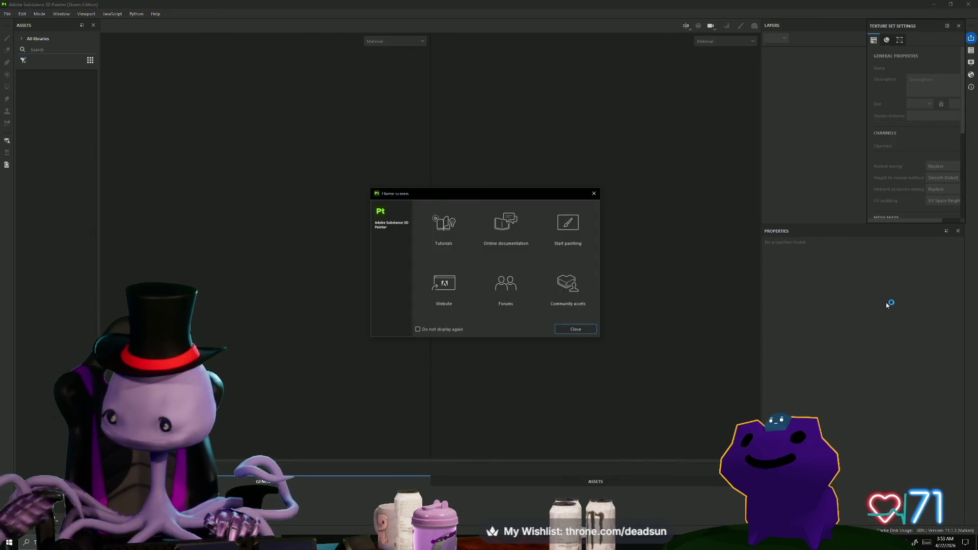
- Create a new project with Barn.fbx as the mesh, then open the Bake Mesh Maps settings
{"action": "left_click", "coordinate": [594, 194]}
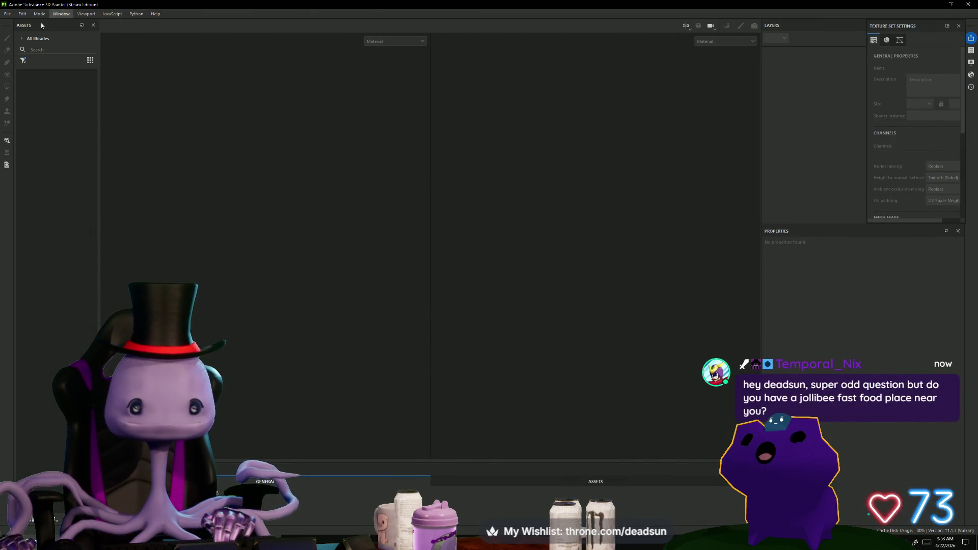
{"action": "left_click", "coordinate": [7, 13]}
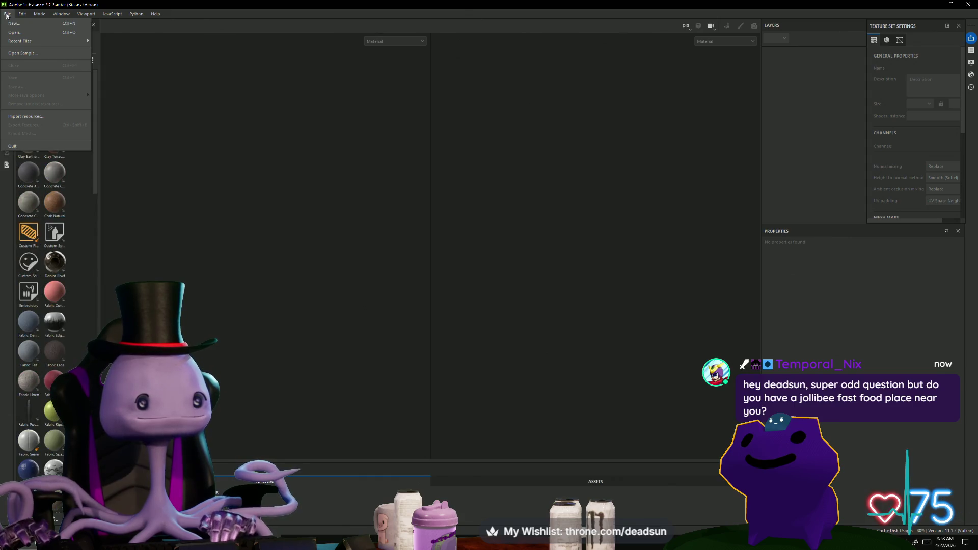
{"action": "left_click", "coordinate": [15, 24]}
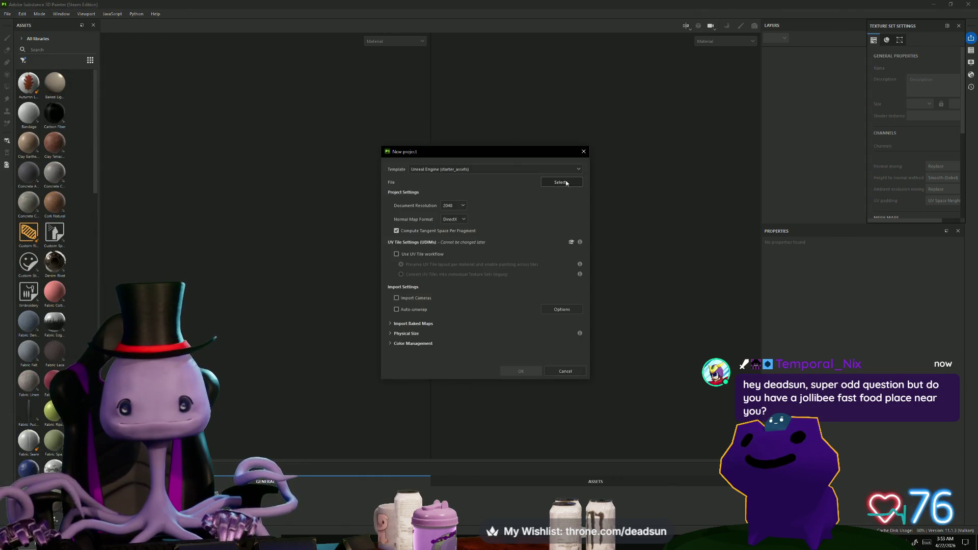
{"action": "left_click", "coordinate": [561, 182]}
{"action": "scroll", "coordinate": [595, 358], "scroll_direction": "down", "scroll_amount": 1}
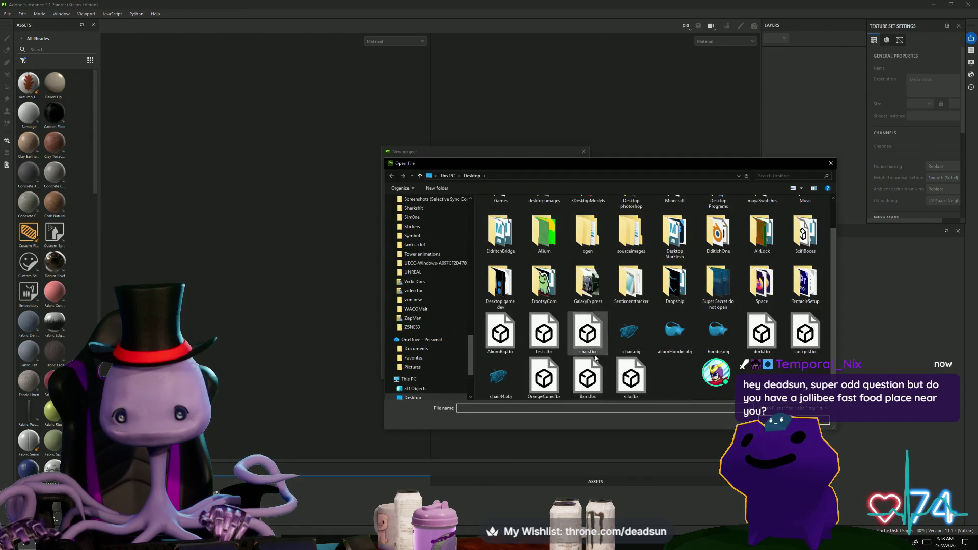
{"action": "left_click", "coordinate": [590, 381]}
{"action": "key", "text": "Return"}
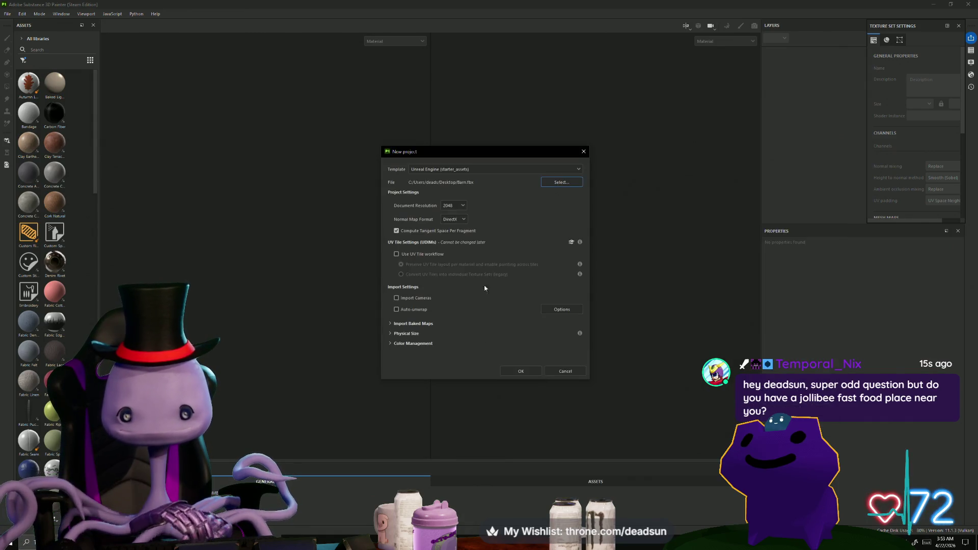
{"action": "left_click", "coordinate": [521, 371]}
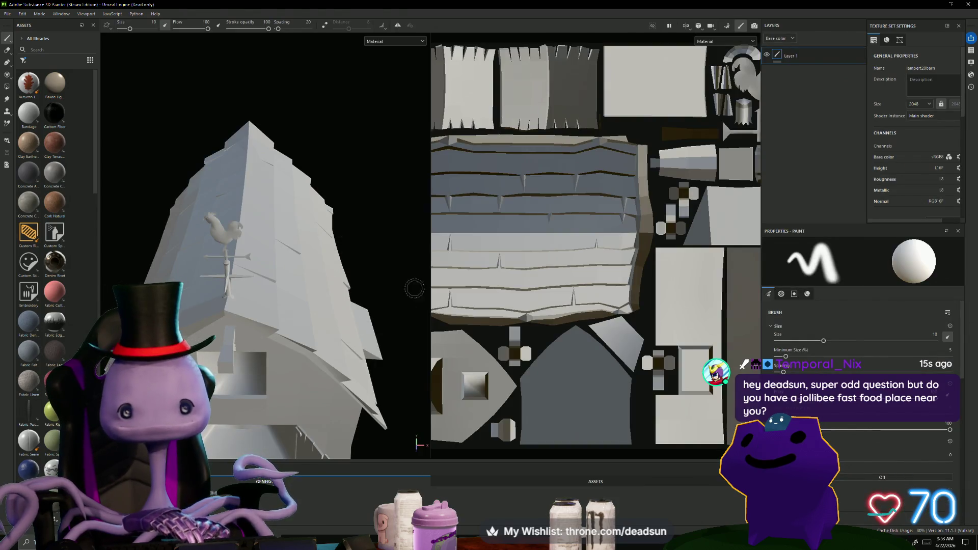
{"action": "mouse_move", "coordinate": [411, 283]}
{"action": "left_mouse_down", "text": "alt"}
{"action": "mouse_move", "coordinate": [328, 264]}
{"action": "mouse_move", "coordinate": [356, 259]}
{"action": "mouse_move", "coordinate": [331, 247]}
{"action": "mouse_move", "coordinate": [423, 212]}
{"action": "mouse_move", "coordinate": [407, 168]}
{"action": "left_mouse_up", "text": "alt"}
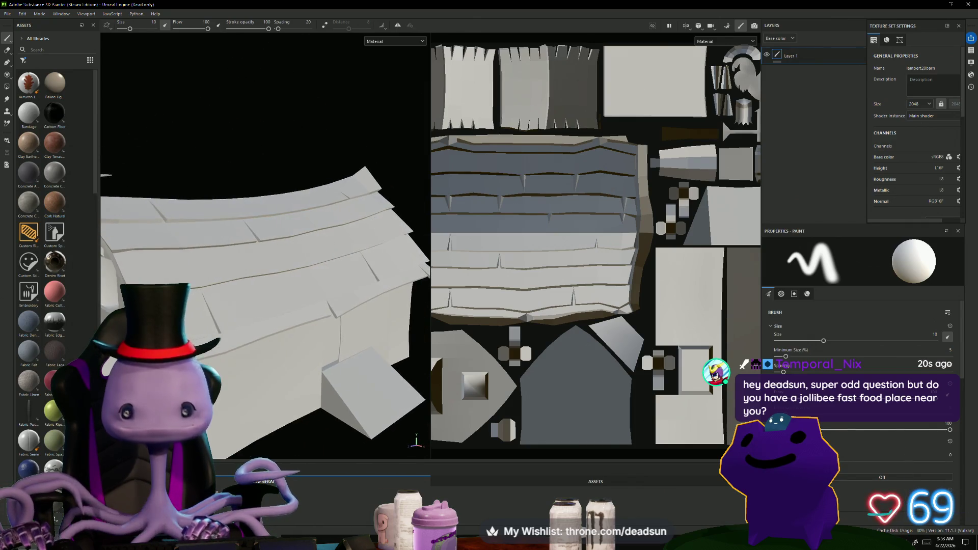
{"action": "left_click", "coordinate": [728, 25]}
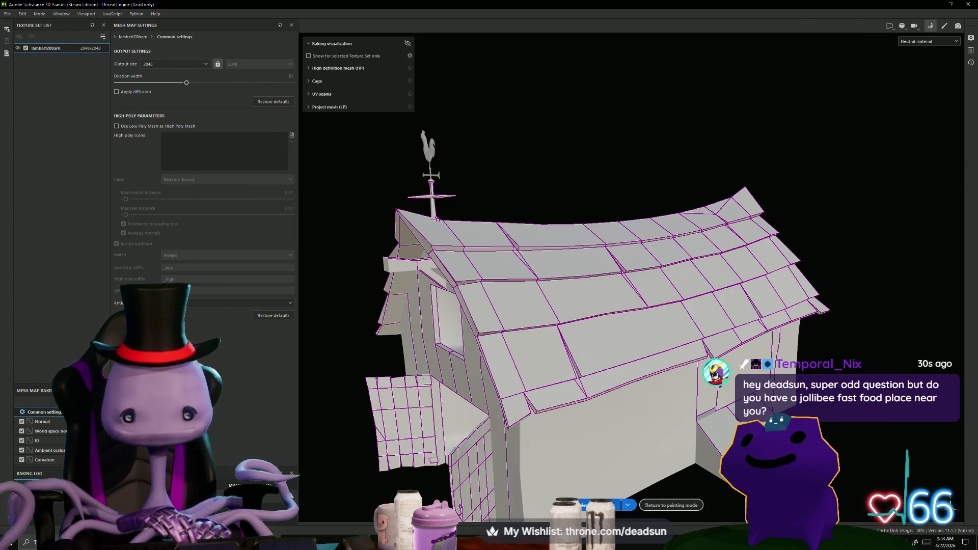
- Bake the mesh maps, then raise dilation width from 5 to 13 and rebake
{"action": "left_click", "coordinate": [596, 505]}
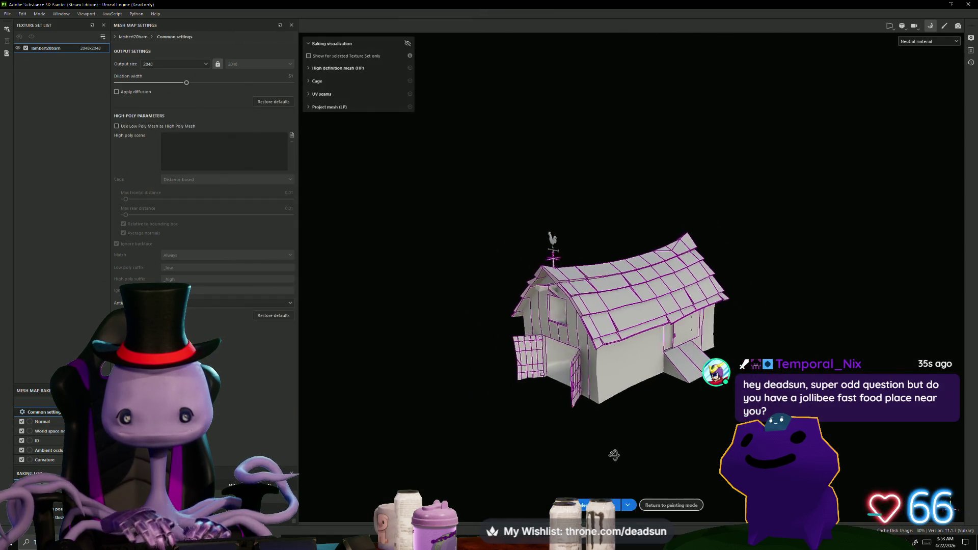
{"action": "mouse_move", "coordinate": [614, 455]}
{"action": "left_mouse_down", "text": "alt"}
{"action": "mouse_move", "coordinate": [672, 454]}
{"action": "mouse_move", "coordinate": [580, 463]}
{"action": "left_mouse_up", "text": "alt"}
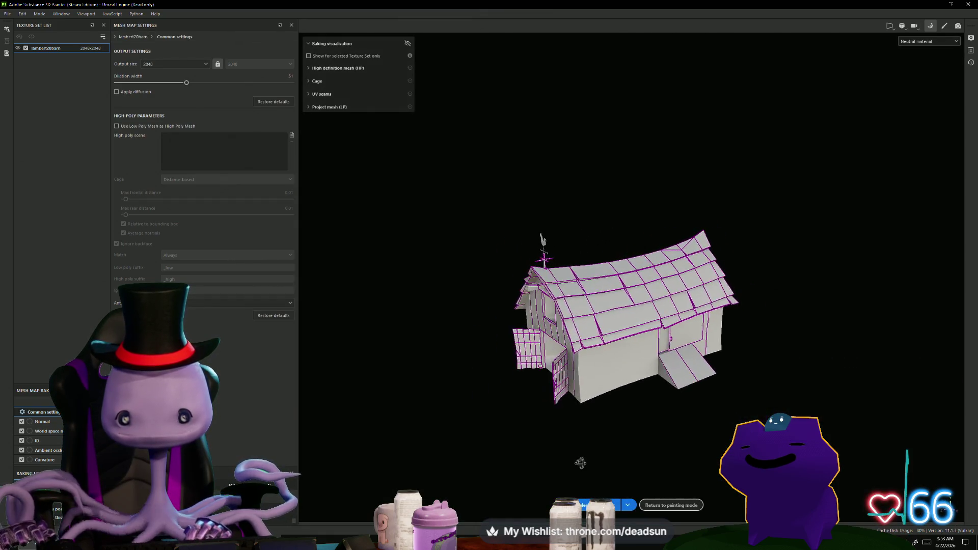
{"action": "left_click_drag", "start_coordinate": [125, 86], "coordinate": [137, 85]}
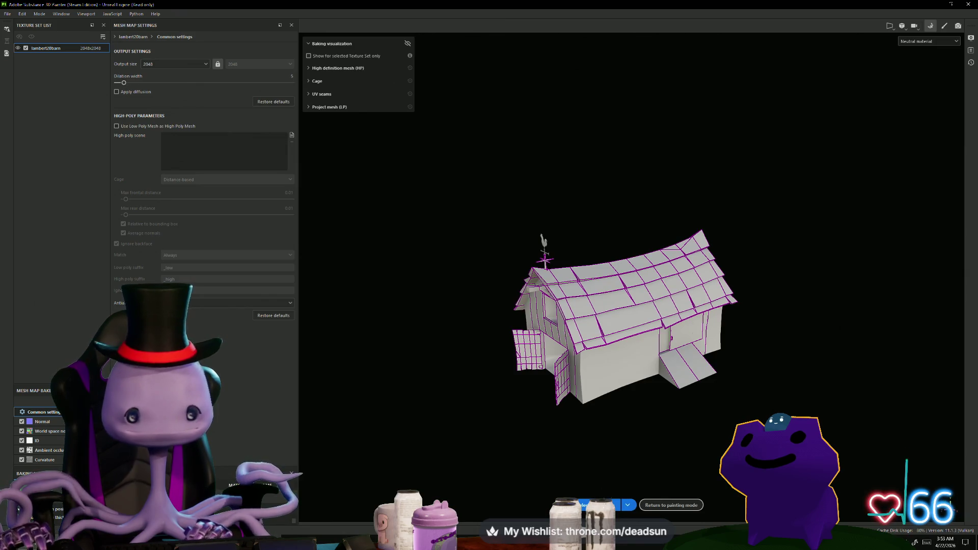
{"action": "left_click", "coordinate": [594, 504]}
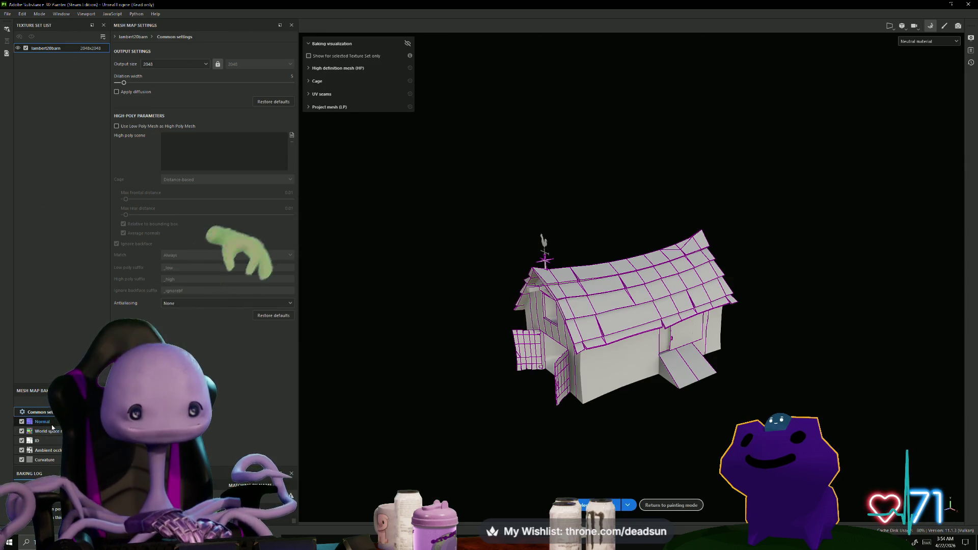
- In the ambient occlusion settings, lower max occluder distance to 0.62 and rebake
{"action": "left_click", "coordinate": [54, 440]}
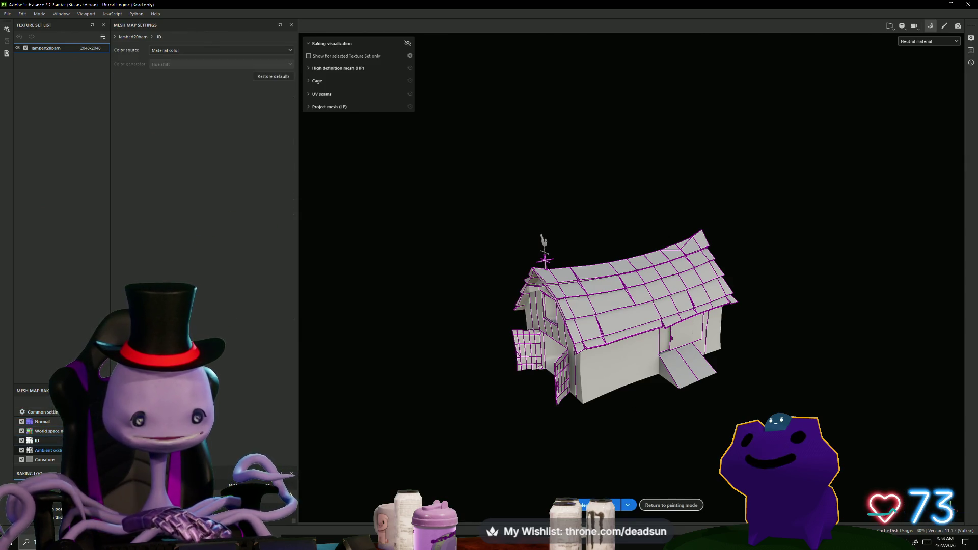
{"action": "left_click", "coordinate": [56, 450]}
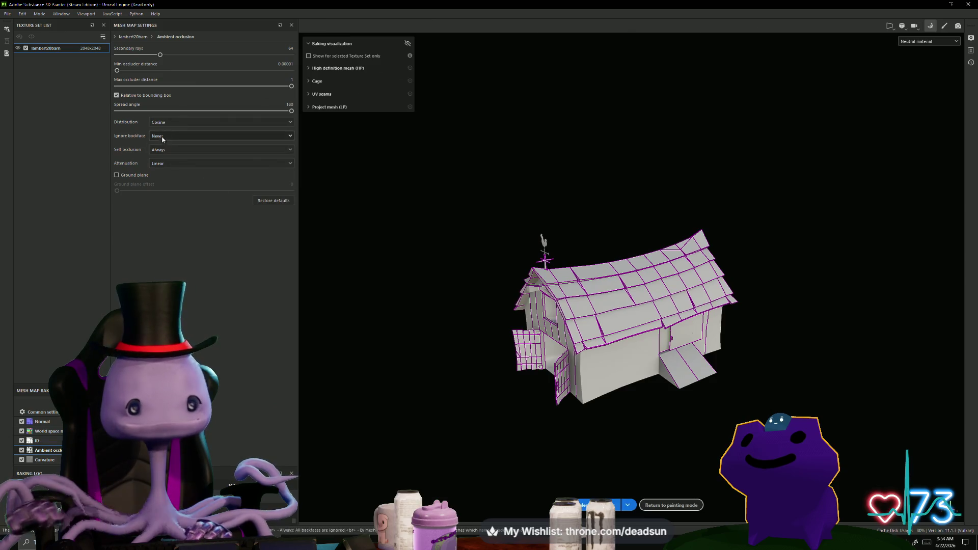
{"action": "left_click_drag", "start_coordinate": [291, 86], "coordinate": [224, 89]}
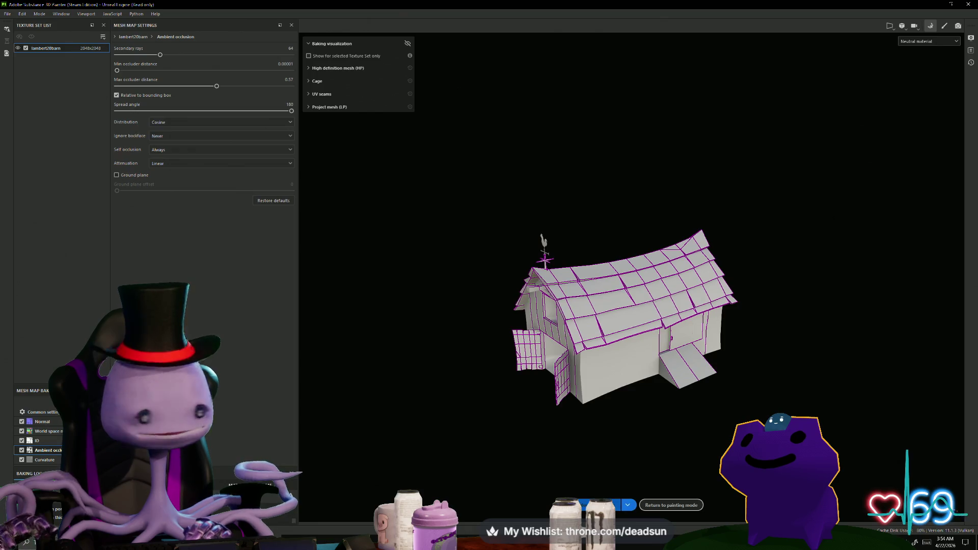
{"action": "left_click", "coordinate": [596, 505]}
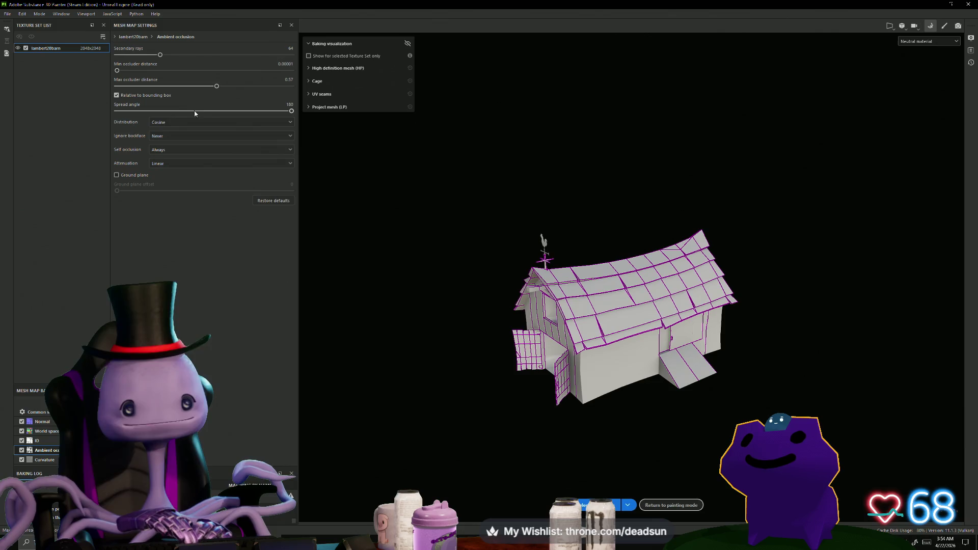
- Set max occluder distance to 0.56 and spread angle to 61, then 58, rebaking each time
{"action": "left_click_drag", "start_coordinate": [217, 86], "coordinate": [215, 87]}
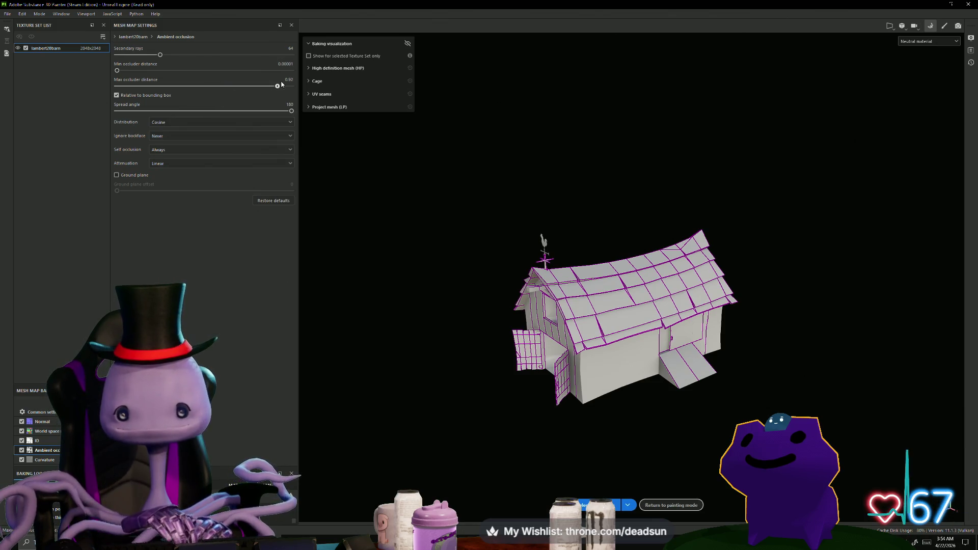
{"action": "left_click_drag", "start_coordinate": [292, 114], "coordinate": [176, 118]}
{"action": "left_click", "coordinate": [600, 505]}
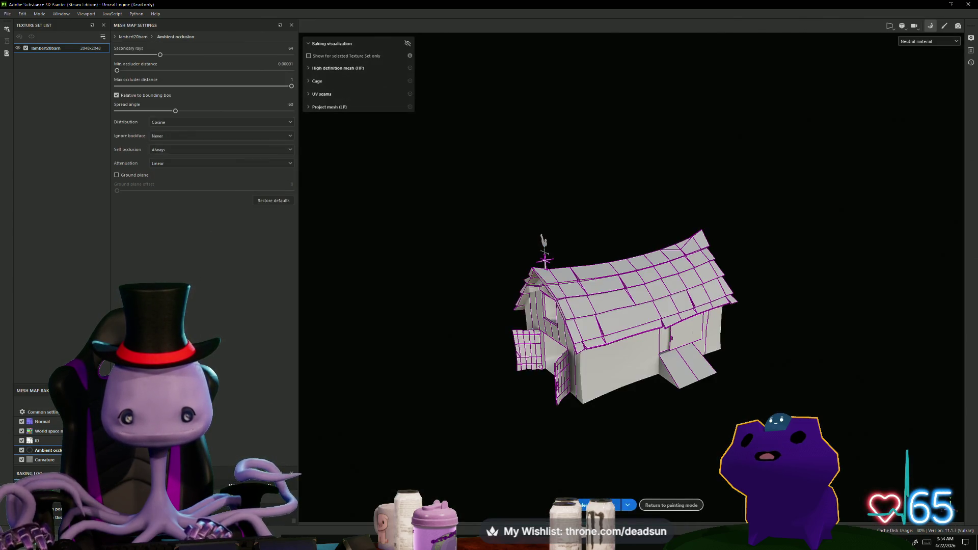
{"action": "left_click_drag", "start_coordinate": [175, 111], "coordinate": [169, 112]}
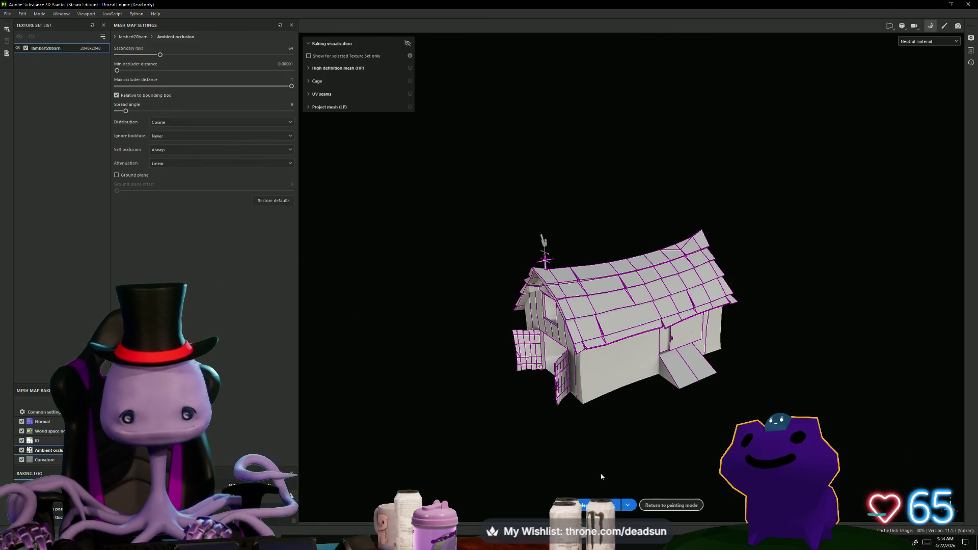
{"action": "left_click", "coordinate": [600, 505]}
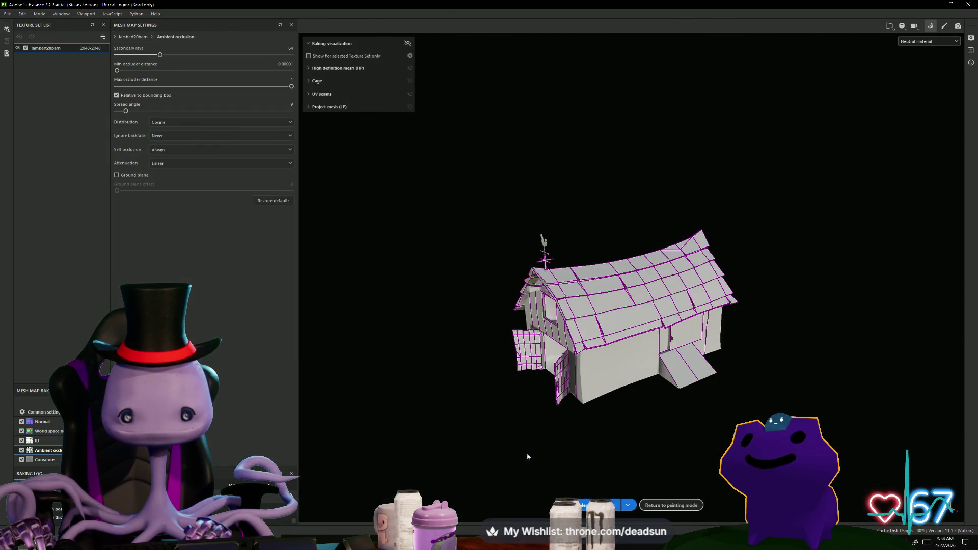
- Widen the AO spread angle, shorten max occluder distance to 0.5, and rebake
{"action": "left_click_drag", "start_coordinate": [529, 459], "coordinate": [591, 439], "text": "alt"}
{"action": "left_click_drag", "start_coordinate": [125, 111], "coordinate": [155, 113]}
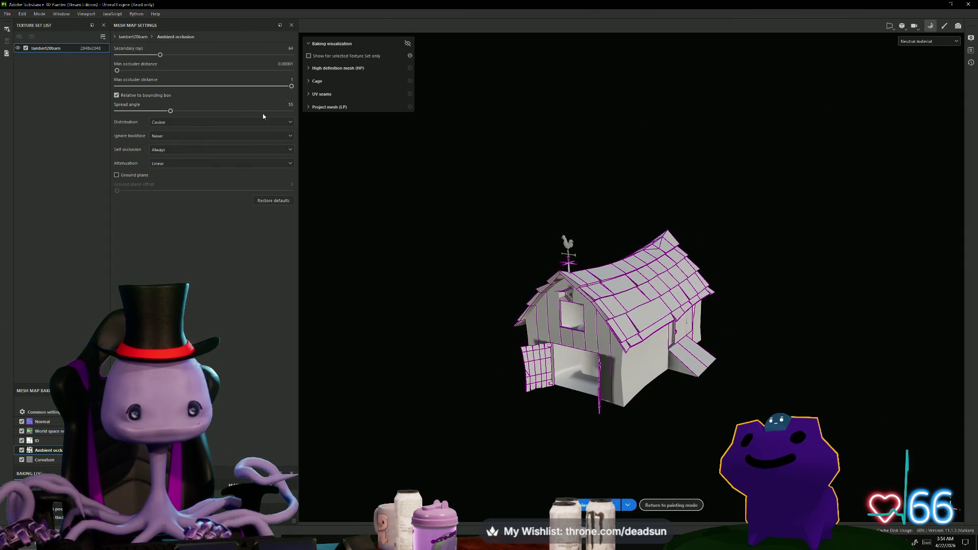
{"action": "left_click_drag", "start_coordinate": [263, 86], "coordinate": [203, 86]}
{"action": "mouse_move", "coordinate": [554, 449]}
{"action": "left_mouse_down", "text": "alt"}
{"action": "mouse_move", "coordinate": [530, 431]}
{"action": "mouse_move", "coordinate": [540, 445]}
{"action": "mouse_move", "coordinate": [646, 438]}
{"action": "mouse_move", "coordinate": [619, 420]}
{"action": "mouse_move", "coordinate": [517, 429]}
{"action": "mouse_move", "coordinate": [550, 433]}
{"action": "left_mouse_up", "text": "alt"}
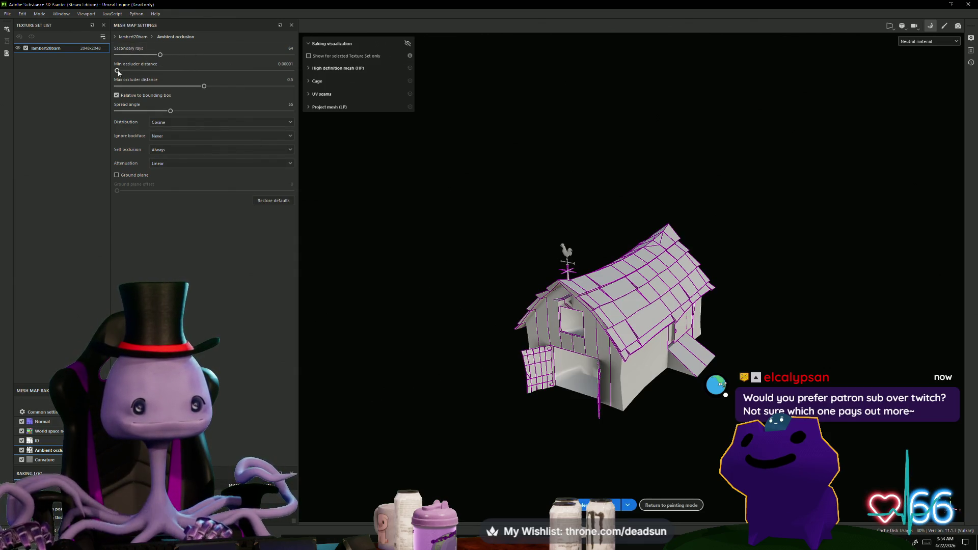
{"action": "left_click", "coordinate": [617, 505]}
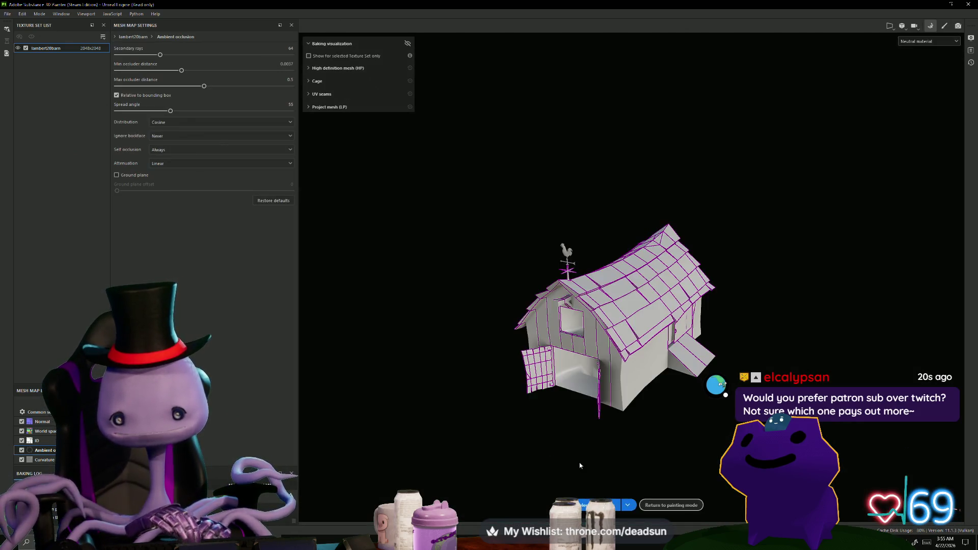
- Lower secondary rays to 42, keep Cosine distribution, raise min occluder distance, rebake, and return to painting
{"action": "mouse_move", "coordinate": [580, 465]}
{"action": "left_mouse_down", "text": "alt"}
{"action": "mouse_move", "coordinate": [489, 425]}
{"action": "mouse_move", "coordinate": [611, 474]}
{"action": "left_mouse_up", "text": "alt"}
{"action": "scroll", "coordinate": [672, 493], "scroll_direction": "up", "scroll_amount": 3}
{"action": "mouse_move", "coordinate": [672, 493]}
{"action": "left_mouse_down", "text": "alt"}
{"action": "mouse_move", "coordinate": [620, 428]}
{"action": "mouse_move", "coordinate": [543, 422]}
{"action": "mouse_move", "coordinate": [616, 447]}
{"action": "mouse_move", "coordinate": [671, 450]}
{"action": "mouse_move", "coordinate": [723, 434]}
{"action": "mouse_move", "coordinate": [702, 332]}
{"action": "mouse_move", "coordinate": [651, 395]}
{"action": "mouse_move", "coordinate": [577, 448]}
{"action": "mouse_move", "coordinate": [479, 408]}
{"action": "mouse_move", "coordinate": [545, 434]}
{"action": "mouse_move", "coordinate": [502, 427]}
{"action": "left_mouse_up", "text": "alt"}
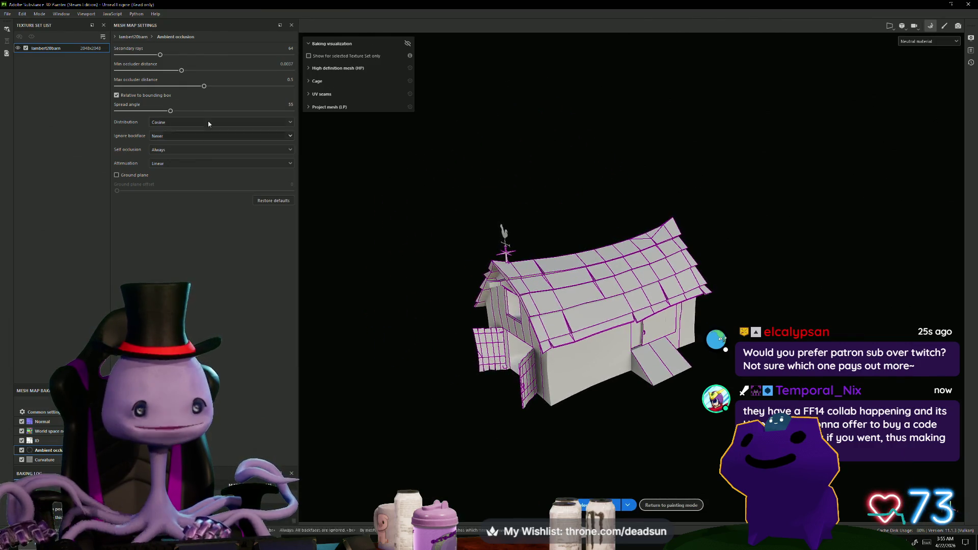
{"action": "left_click_drag", "start_coordinate": [145, 56], "coordinate": [145, 55]}
{"action": "left_click", "coordinate": [188, 123]}
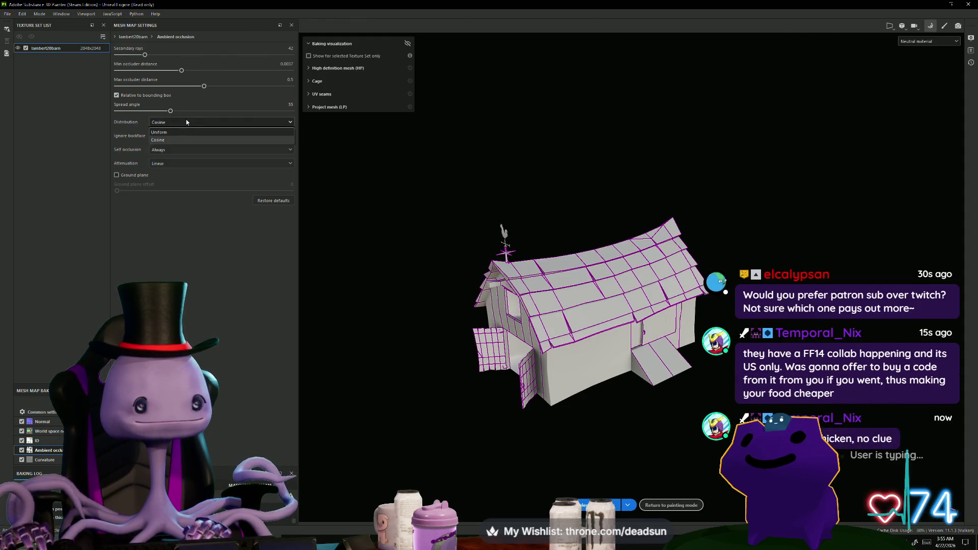
{"action": "left_click", "coordinate": [186, 121]}
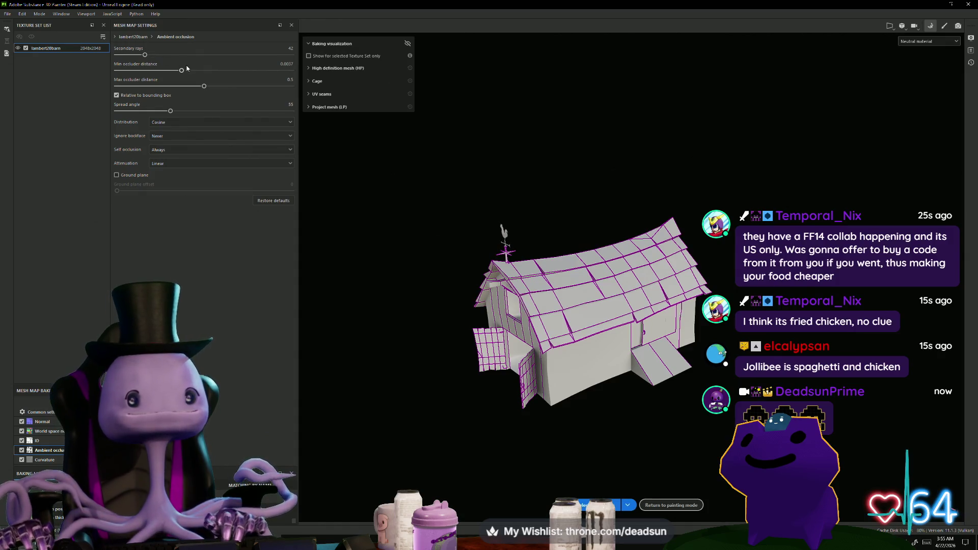
{"action": "left_click_drag", "start_coordinate": [182, 70], "coordinate": [216, 70]}
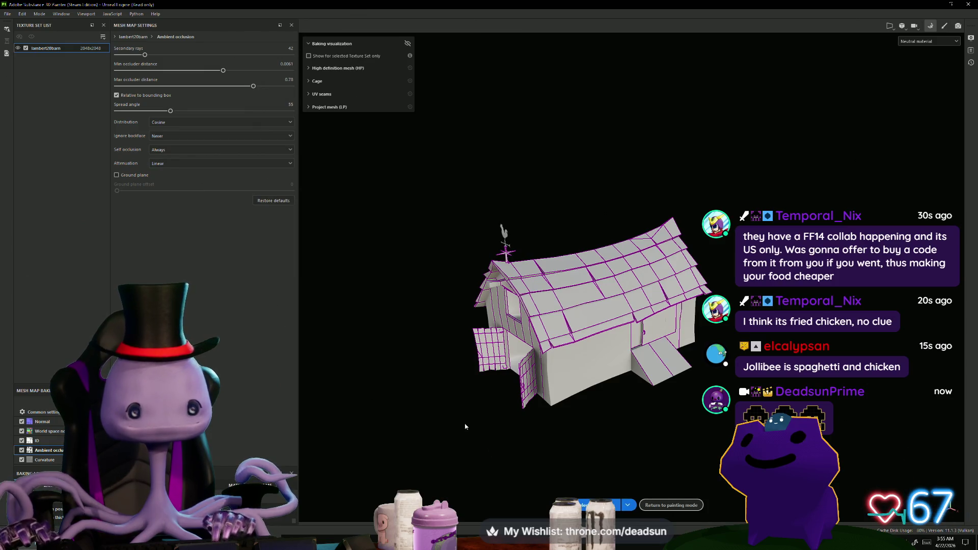
{"action": "left_click", "coordinate": [596, 504]}
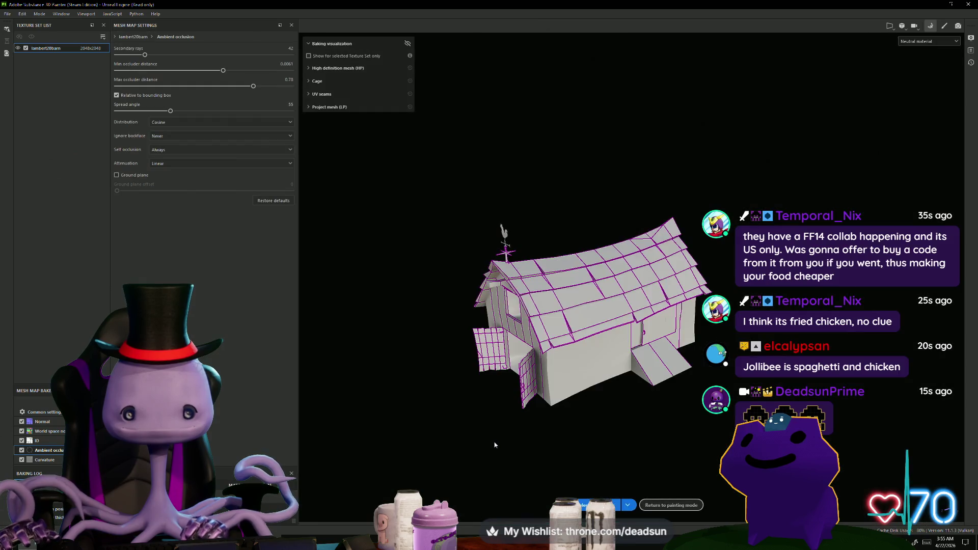
{"action": "mouse_move", "coordinate": [512, 443]}
{"action": "left_mouse_down", "text": "alt"}
{"action": "mouse_move", "coordinate": [627, 423]}
{"action": "mouse_move", "coordinate": [586, 406]}
{"action": "mouse_move", "coordinate": [494, 445]}
{"action": "mouse_move", "coordinate": [506, 451]}
{"action": "left_mouse_up", "text": "alt"}
{"action": "left_click", "coordinate": [945, 27]}
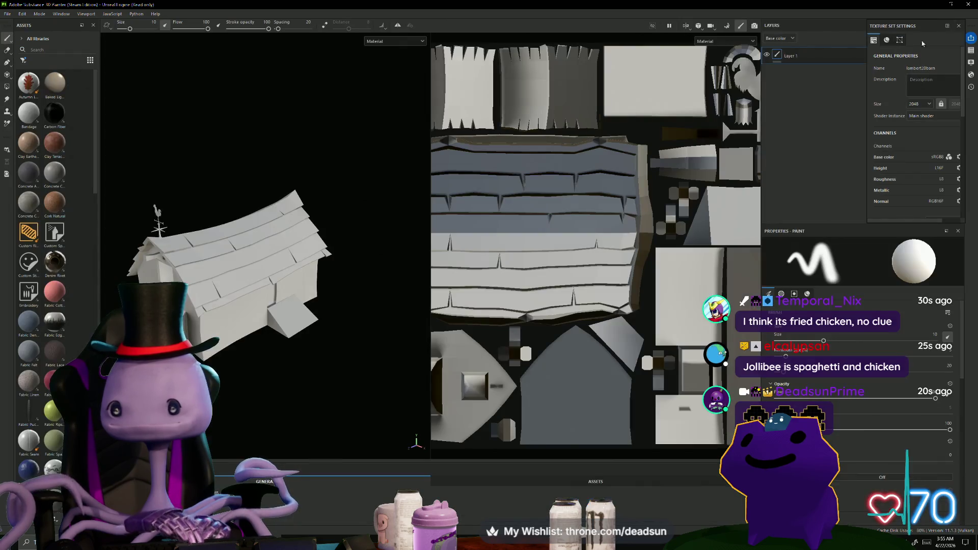
- Inspect the baked barn's walls and roof shingles up close, then reopen the bake settings
{"action": "mouse_move", "coordinate": [260, 403]}
{"action": "left_mouse_down", "text": "alt"}
{"action": "mouse_move", "coordinate": [269, 388]}
{"action": "mouse_move", "coordinate": [228, 400]}
{"action": "left_mouse_up", "text": "alt"}
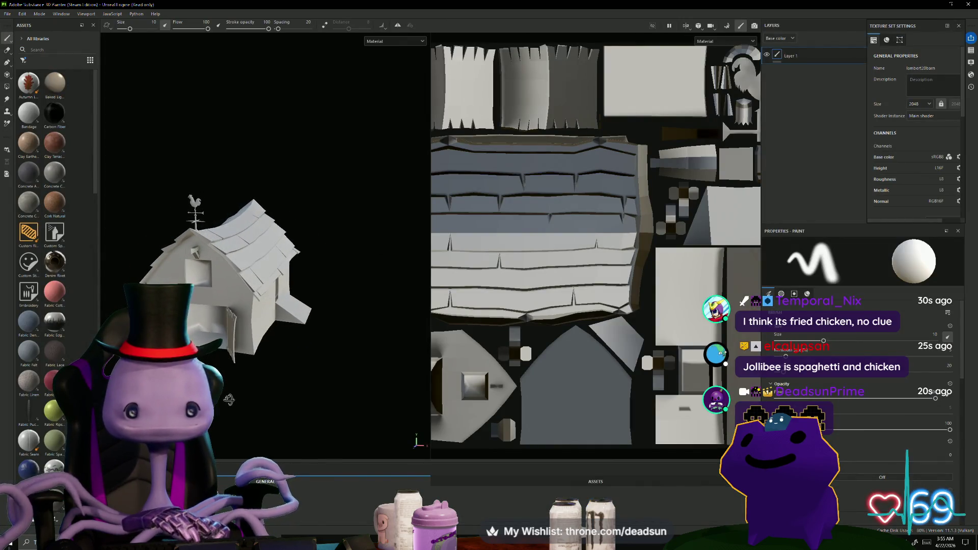
{"action": "mouse_move", "coordinate": [326, 356]}
{"action": "left_mouse_down", "text": "alt"}
{"action": "mouse_move", "coordinate": [306, 388]}
{"action": "mouse_move", "coordinate": [345, 384]}
{"action": "mouse_move", "coordinate": [238, 401]}
{"action": "left_mouse_up", "text": "alt"}
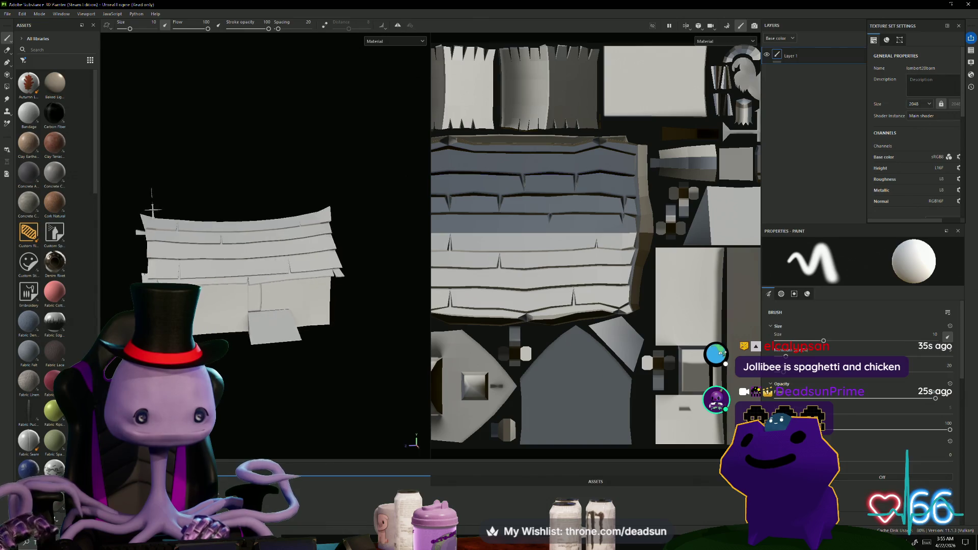
{"action": "mouse_move", "coordinate": [275, 351]}
{"action": "right_mouse_down", "text": "alt"}
{"action": "mouse_move", "coordinate": [260, 394]}
{"action": "mouse_move", "coordinate": [341, 435]}
{"action": "right_mouse_up", "text": "alt"}
{"action": "mouse_move", "coordinate": [341, 435]}
{"action": "left_mouse_down", "text": "alt"}
{"action": "mouse_move", "coordinate": [286, 402]}
{"action": "mouse_move", "coordinate": [234, 431]}
{"action": "mouse_move", "coordinate": [264, 406]}
{"action": "mouse_move", "coordinate": [372, 359]}
{"action": "mouse_move", "coordinate": [290, 393]}
{"action": "mouse_move", "coordinate": [279, 385]}
{"action": "mouse_move", "coordinate": [277, 401]}
{"action": "mouse_move", "coordinate": [262, 362]}
{"action": "left_mouse_up", "text": "alt"}
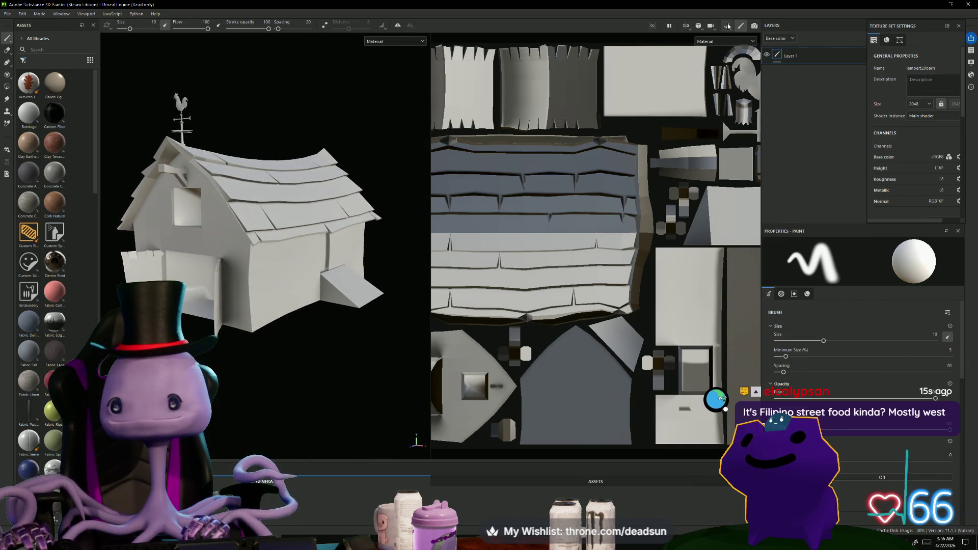
{"action": "left_click", "coordinate": [728, 25]}
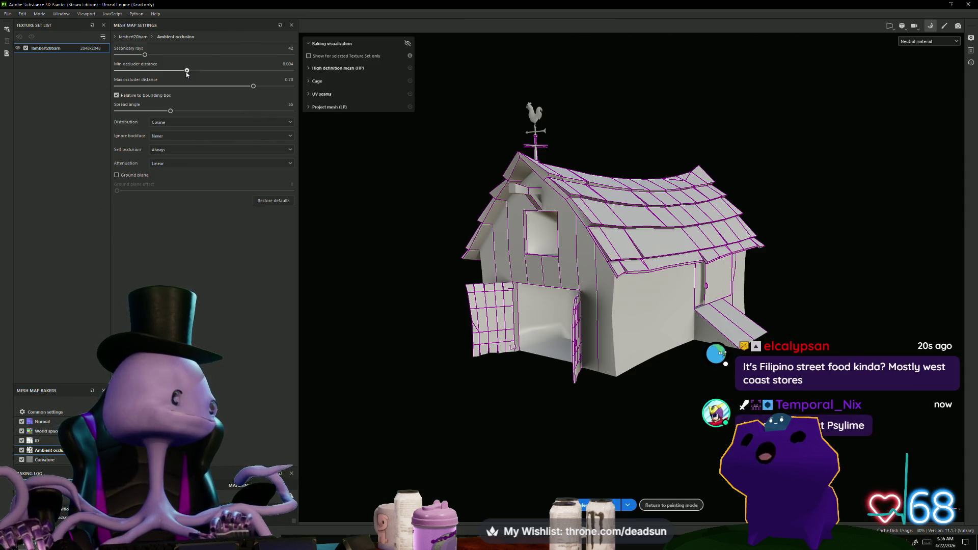
- Set min occluder distance to 0.0041, rebake, then lower it further and rebake
{"action": "left_click_drag", "start_coordinate": [186, 72], "coordinate": [188, 72]}
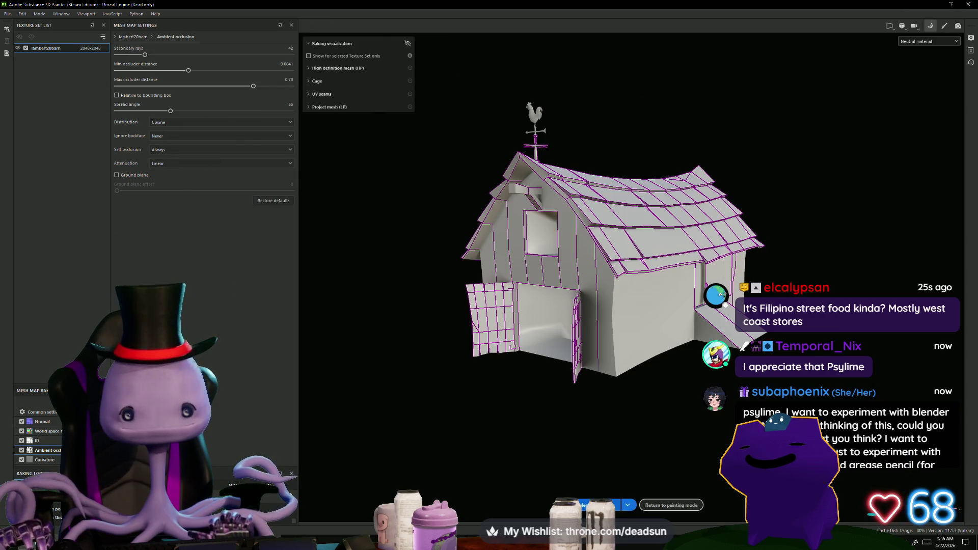
{"action": "left_click", "coordinate": [598, 505]}
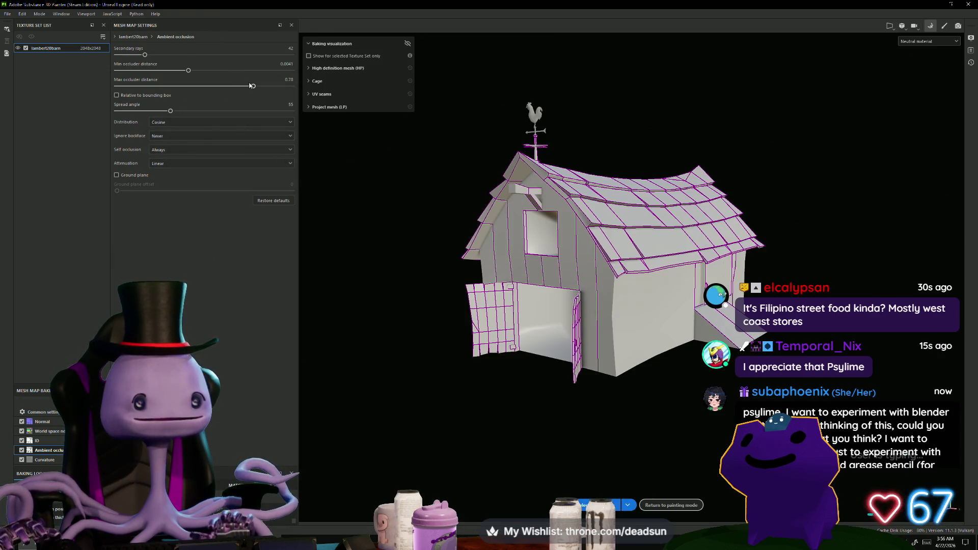
{"action": "left_click_drag", "start_coordinate": [187, 72], "coordinate": [128, 75]}
{"action": "left_click", "coordinate": [601, 505]}
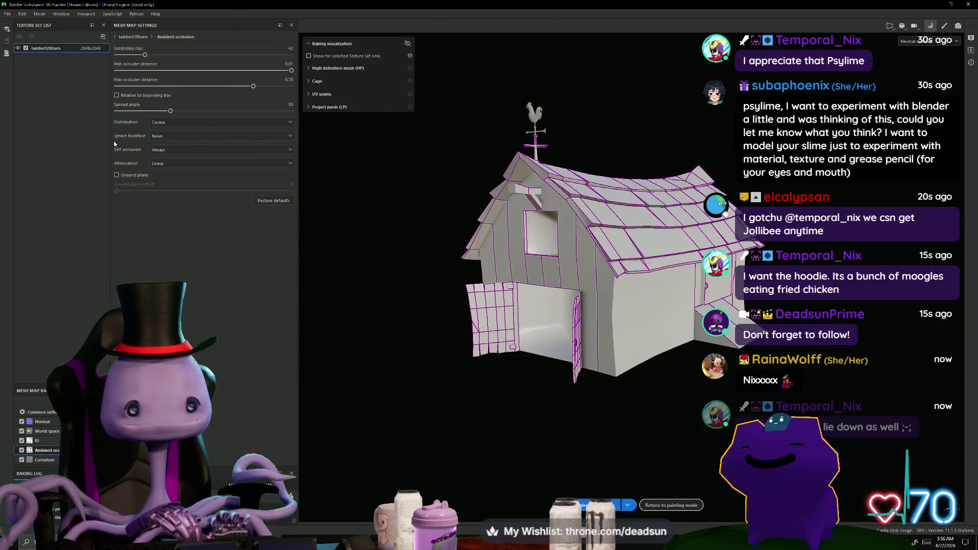
- Raise max occluder distance to 1, rebake, then reduce it to 0.28 and rebake to compare
{"action": "mouse_move", "coordinate": [256, 86]}
{"action": "left_mouse_down"}
{"action": "mouse_move", "coordinate": [292, 86]}
{"action": "mouse_move", "coordinate": [273, 71]}
{"action": "mouse_move", "coordinate": [188, 70]}
{"action": "left_mouse_up"}
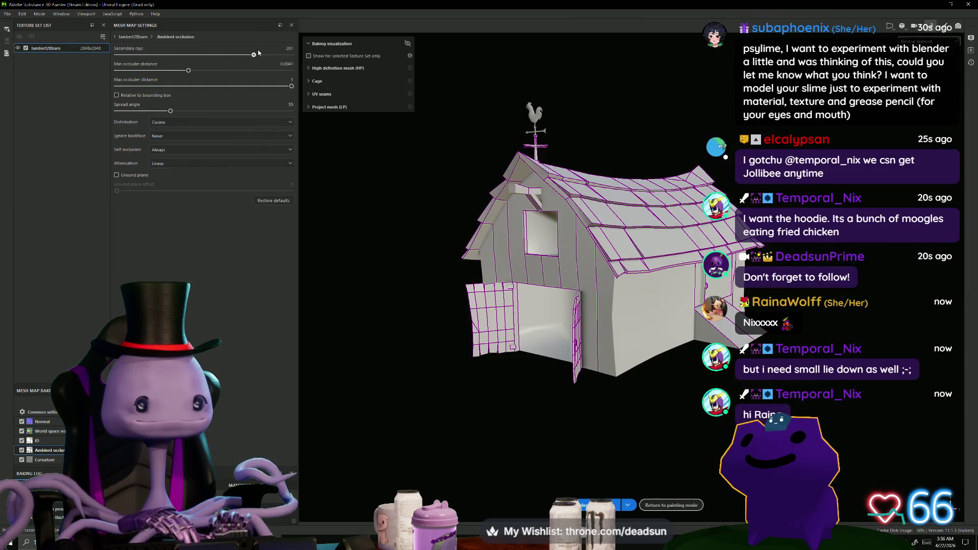
{"action": "left_click", "coordinate": [586, 505]}
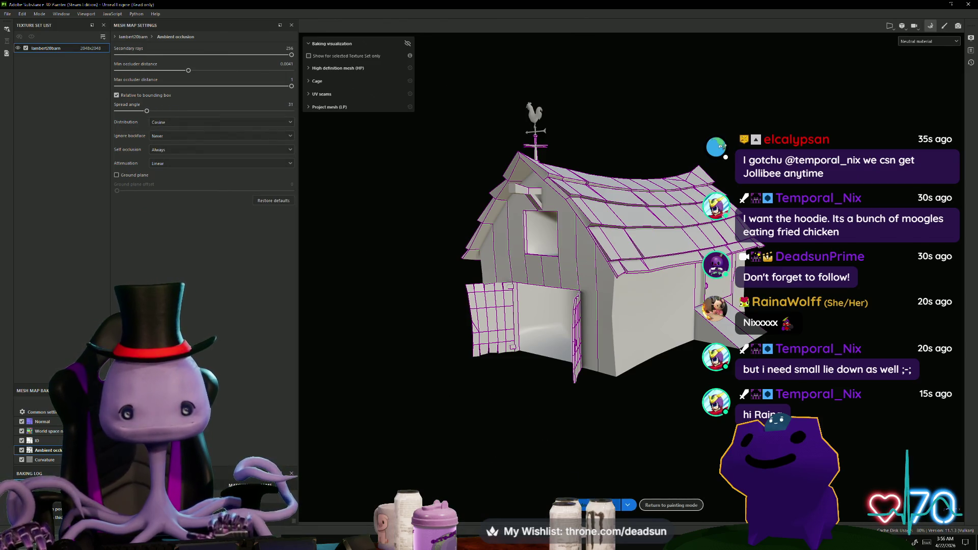
{"action": "left_click", "coordinate": [580, 504]}
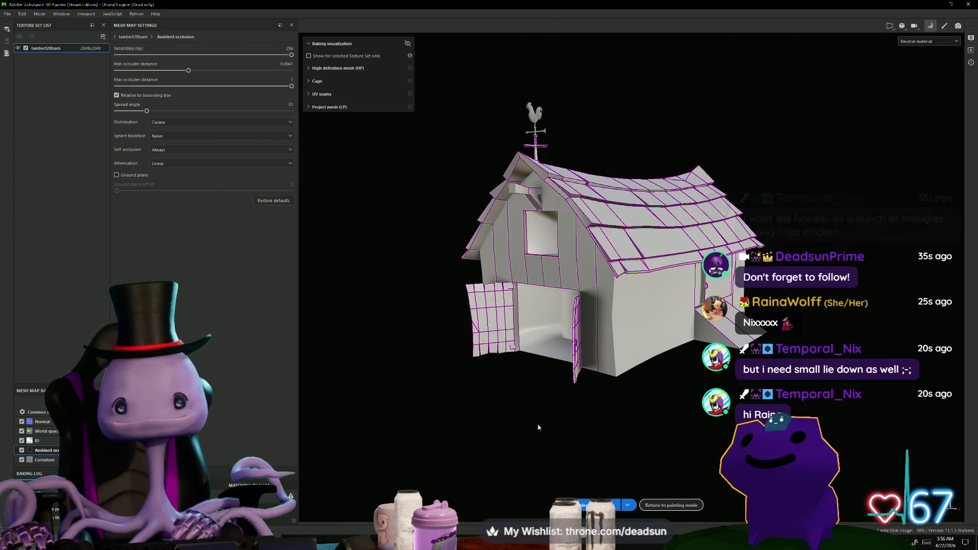
{"action": "mouse_move", "coordinate": [535, 402]}
{"action": "left_mouse_down", "text": "alt"}
{"action": "mouse_move", "coordinate": [576, 343]}
{"action": "mouse_move", "coordinate": [581, 316]}
{"action": "mouse_move", "coordinate": [579, 395]}
{"action": "mouse_move", "coordinate": [438, 393]}
{"action": "mouse_move", "coordinate": [468, 394]}
{"action": "mouse_move", "coordinate": [476, 345]}
{"action": "mouse_move", "coordinate": [461, 406]}
{"action": "mouse_move", "coordinate": [298, 453]}
{"action": "mouse_move", "coordinate": [414, 469]}
{"action": "mouse_move", "coordinate": [585, 463]}
{"action": "mouse_move", "coordinate": [655, 472]}
{"action": "mouse_move", "coordinate": [941, 458]}
{"action": "mouse_move", "coordinate": [816, 407]}
{"action": "mouse_move", "coordinate": [657, 446]}
{"action": "mouse_move", "coordinate": [506, 457]}
{"action": "left_mouse_up", "text": "alt"}
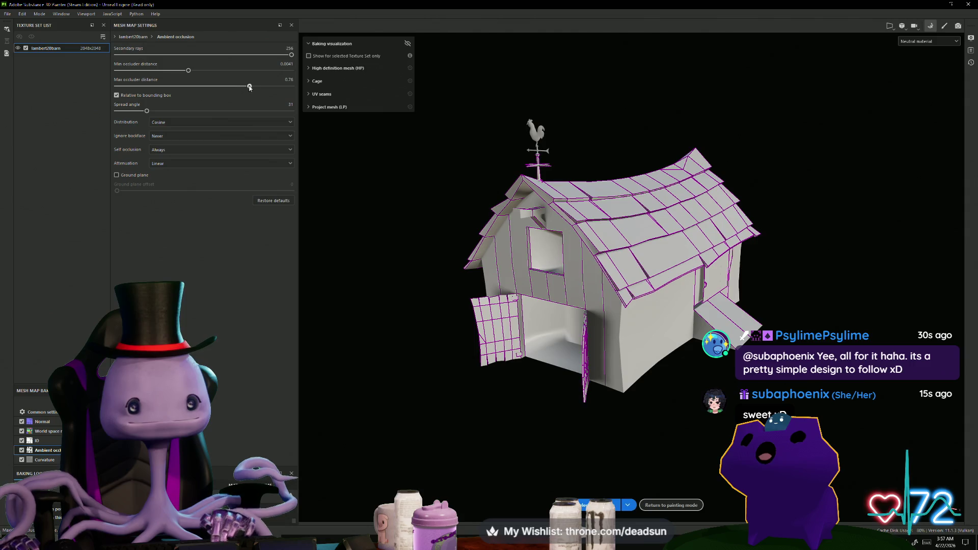
{"action": "left_click", "coordinate": [598, 505]}
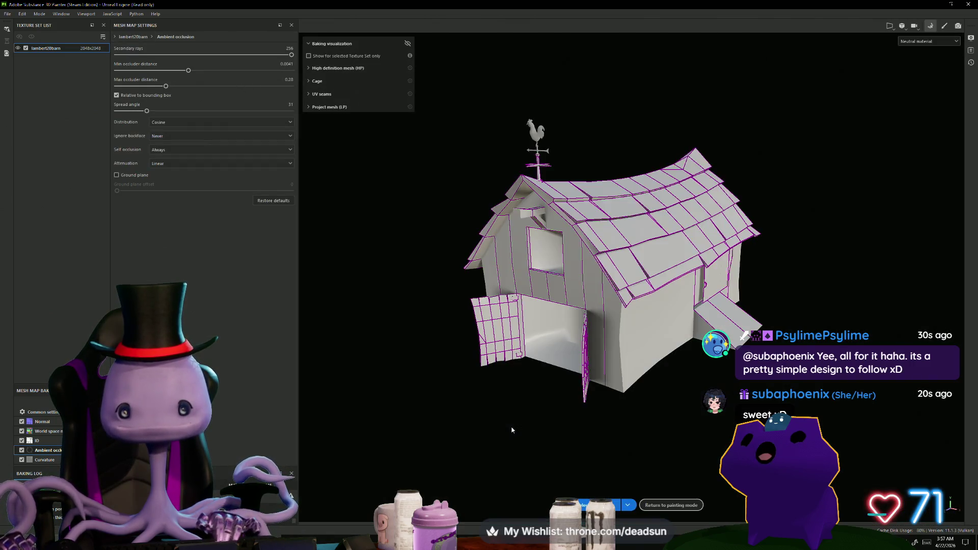
{"action": "mouse_move", "coordinate": [543, 435]}
{"action": "left_mouse_down", "text": "alt"}
{"action": "mouse_move", "coordinate": [484, 408]}
{"action": "mouse_move", "coordinate": [433, 406]}
{"action": "mouse_move", "coordinate": [450, 417]}
{"action": "mouse_move", "coordinate": [496, 415]}
{"action": "mouse_move", "coordinate": [479, 421]}
{"action": "mouse_move", "coordinate": [521, 439]}
{"action": "left_mouse_up", "text": "alt"}
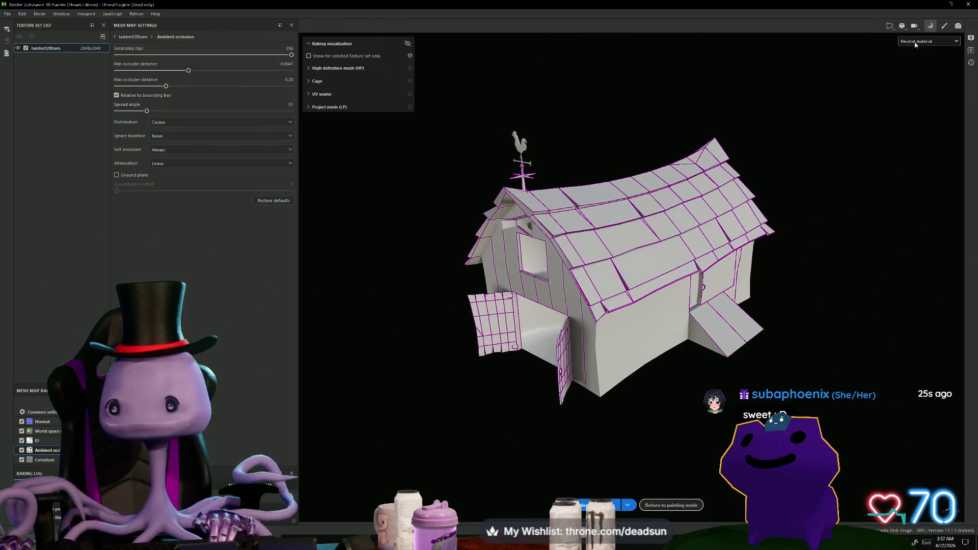
- Return to painting mode and frame the whole baked texture sheet in the UV view
{"action": "left_click", "coordinate": [944, 26]}
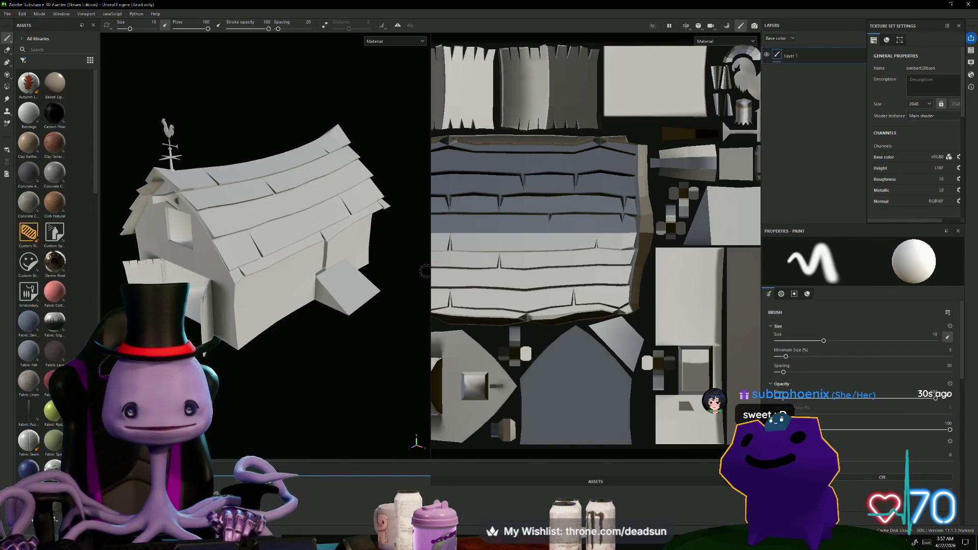
{"action": "mouse_move", "coordinate": [318, 398]}
{"action": "left_mouse_down", "text": "alt"}
{"action": "mouse_move", "coordinate": [275, 412]}
{"action": "mouse_move", "coordinate": [288, 398]}
{"action": "mouse_move", "coordinate": [323, 406]}
{"action": "mouse_move", "coordinate": [328, 395]}
{"action": "mouse_move", "coordinate": [361, 389]}
{"action": "mouse_move", "coordinate": [249, 371]}
{"action": "mouse_move", "coordinate": [255, 396]}
{"action": "mouse_move", "coordinate": [235, 380]}
{"action": "mouse_move", "coordinate": [237, 345]}
{"action": "left_mouse_up", "text": "alt"}
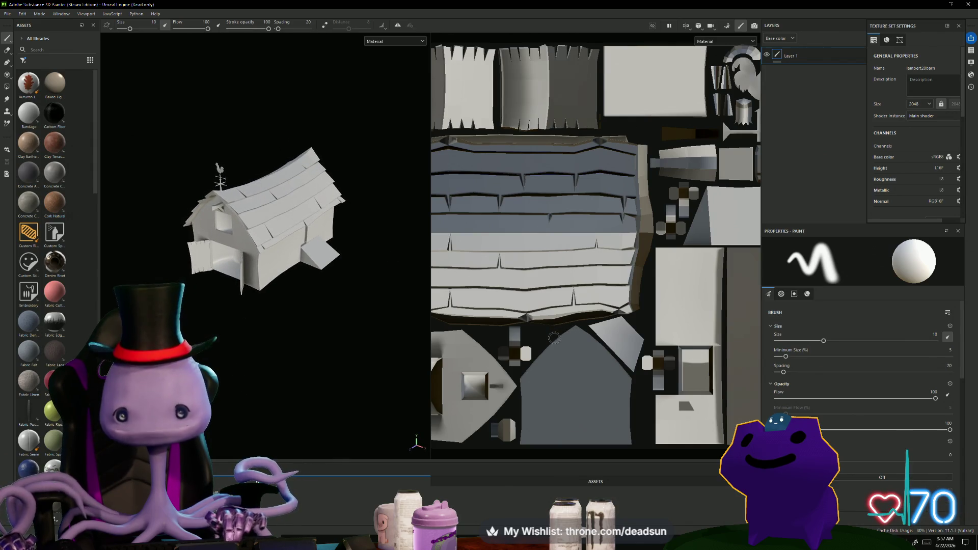
{"action": "key", "text": "f"}
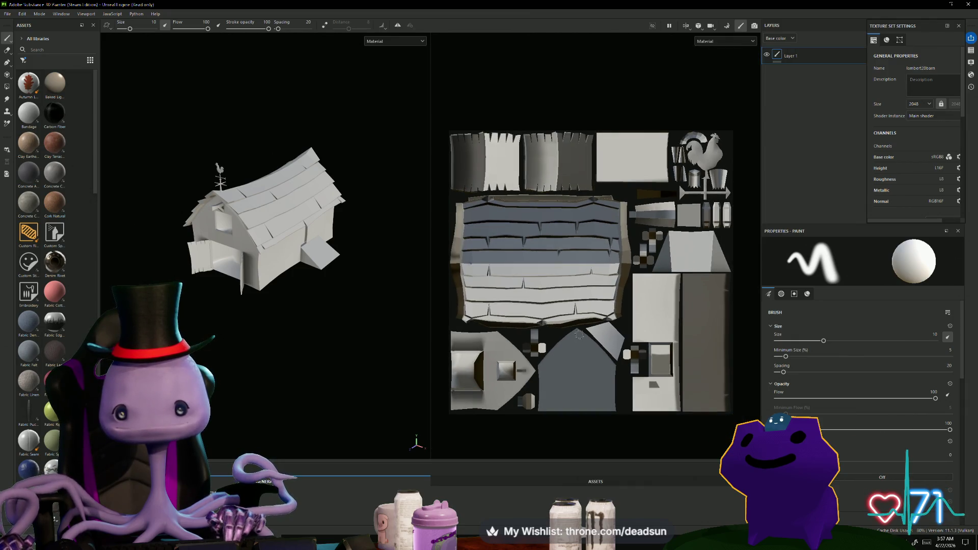
{"action": "scroll", "coordinate": [580, 334], "scroll_direction": "up", "scroll_amount": 1}
{"action": "left_click", "coordinate": [7, 14]}
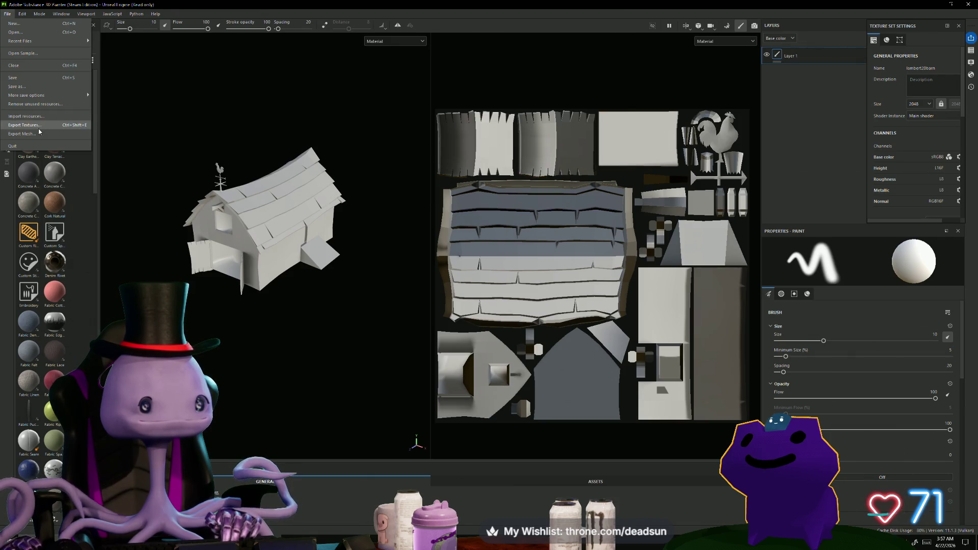
- Export the barn textures from the Export Textures dialog, then close it
{"action": "left_click", "coordinate": [39, 127]}
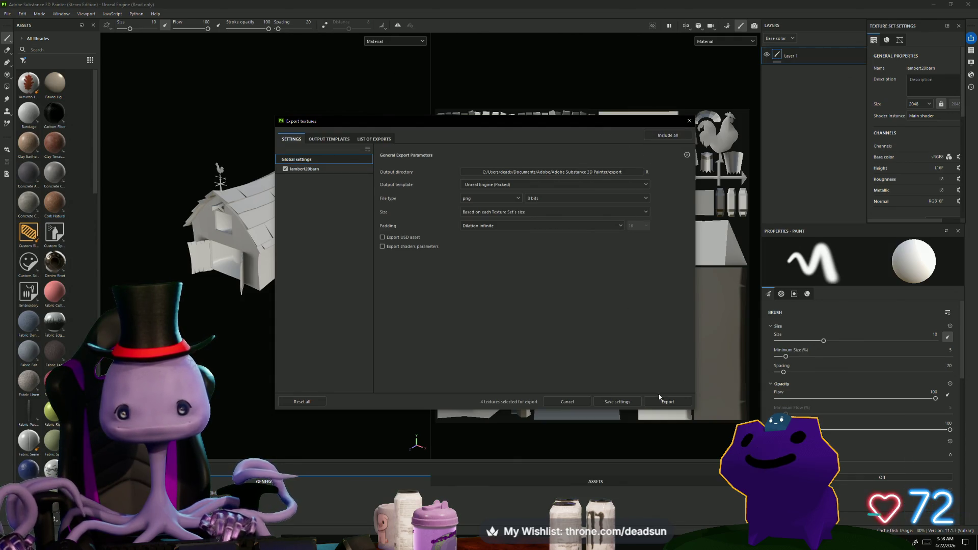
{"action": "left_click", "coordinate": [659, 402]}
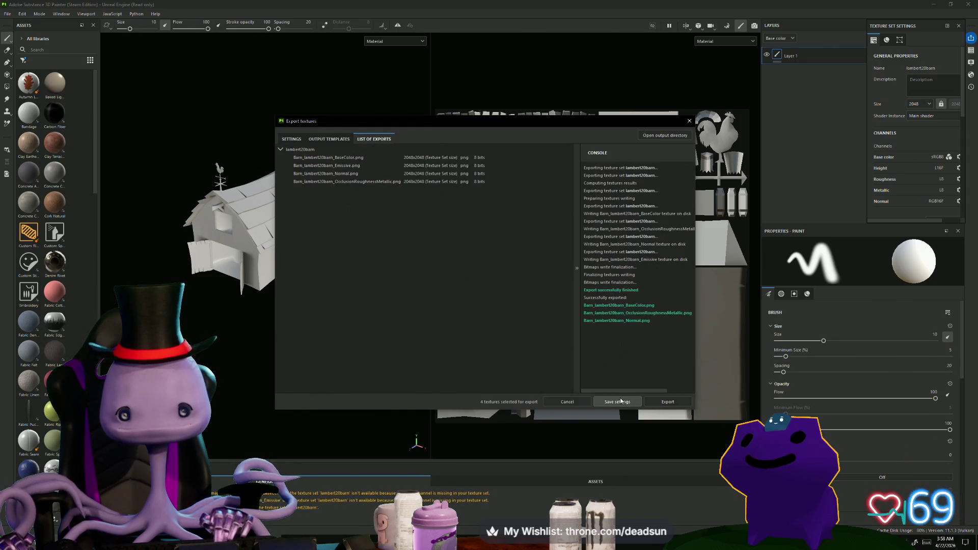
{"action": "left_click", "coordinate": [567, 402]}
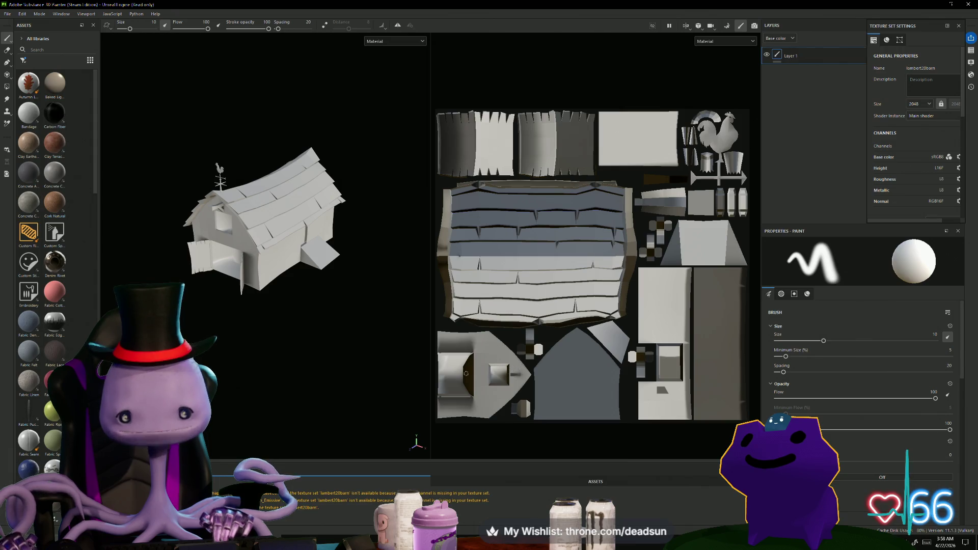
{"action": "mouse_move", "coordinate": [146, 238]}
{"action": "left_mouse_down", "text": "alt"}
{"action": "mouse_move", "coordinate": [240, 265]}
{"action": "mouse_move", "coordinate": [327, 312]}
{"action": "mouse_move", "coordinate": [195, 332]}
{"action": "left_mouse_up", "text": "alt"}
- Re-export the barn textures and open the output directory
{"action": "left_click", "coordinate": [3, 13]}
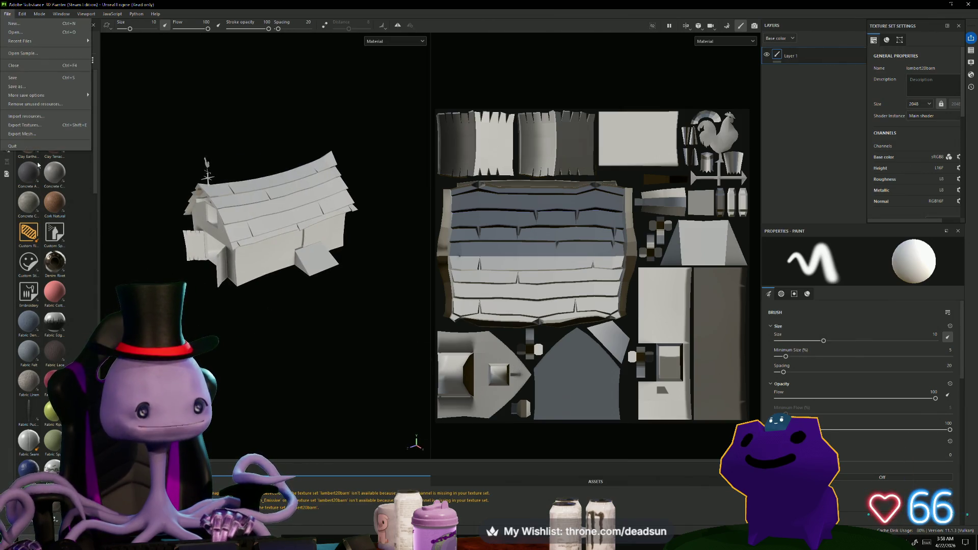
{"action": "left_click", "coordinate": [60, 125]}
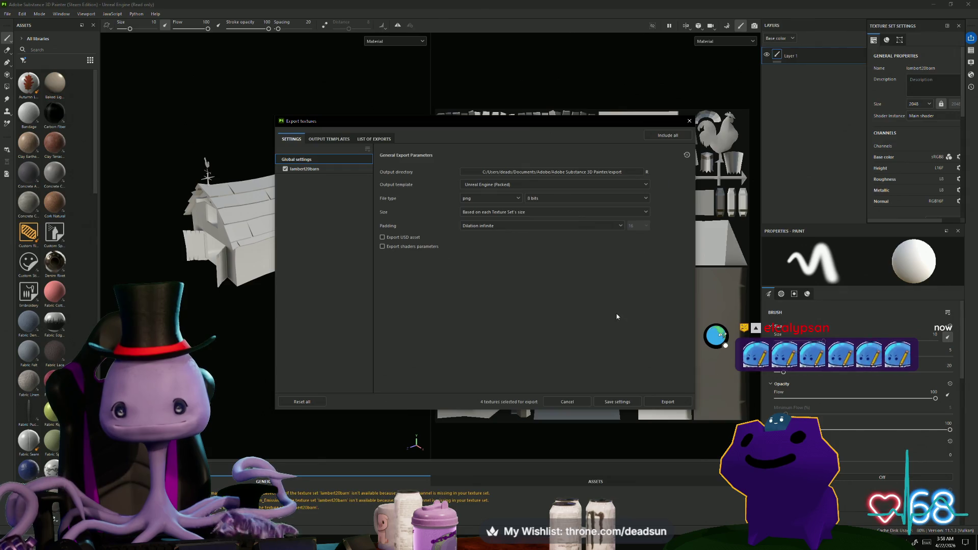
{"action": "left_click", "coordinate": [672, 403]}
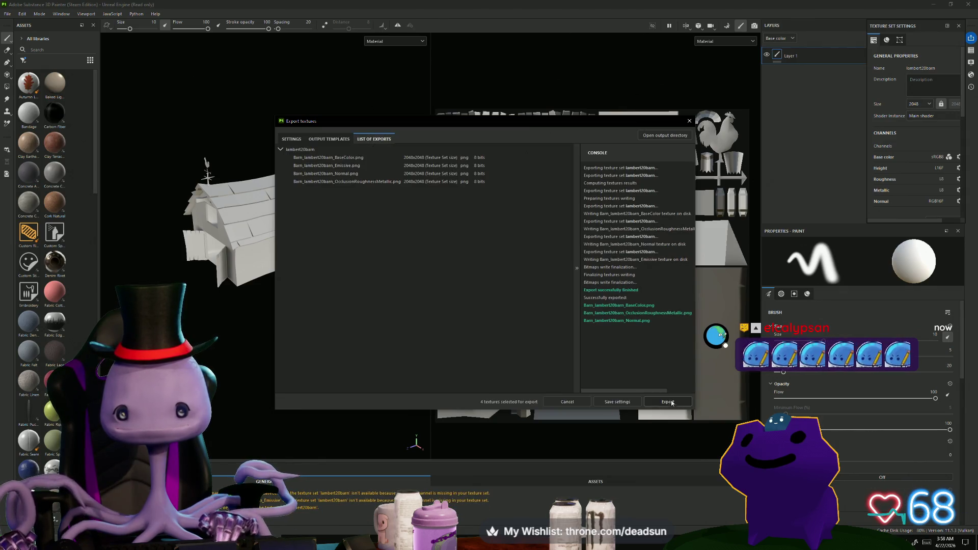
{"action": "left_click", "coordinate": [669, 136]}
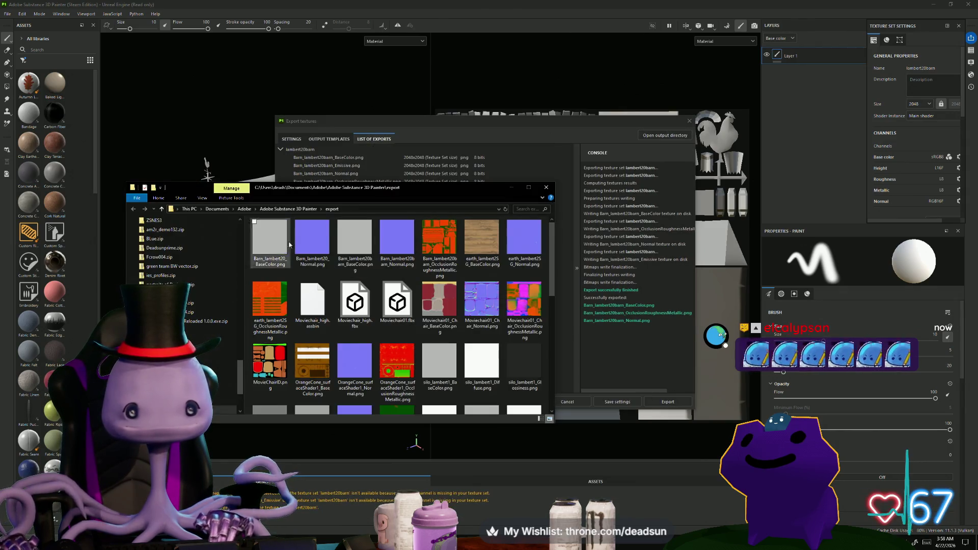
- Copy the OcclusionRoughnessMetallic PNG, then close Explorer and the export dialog
{"action": "left_click", "coordinate": [437, 238]}
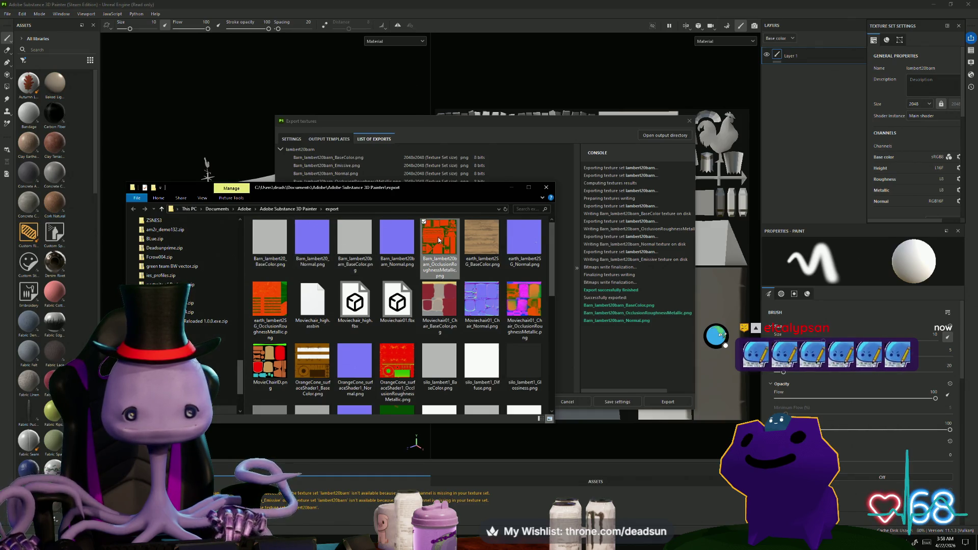
{"action": "right_click", "coordinate": [437, 237]}
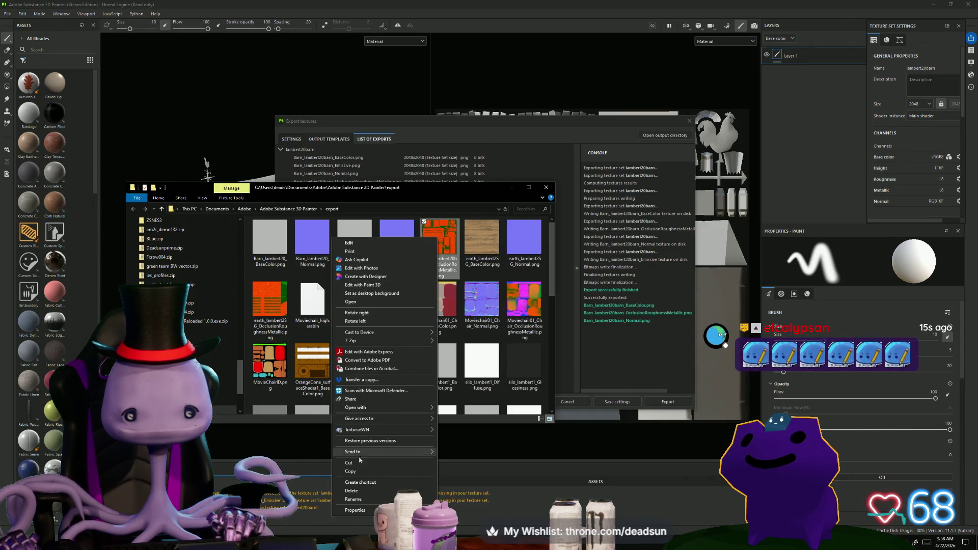
{"action": "left_click", "coordinate": [351, 472]}
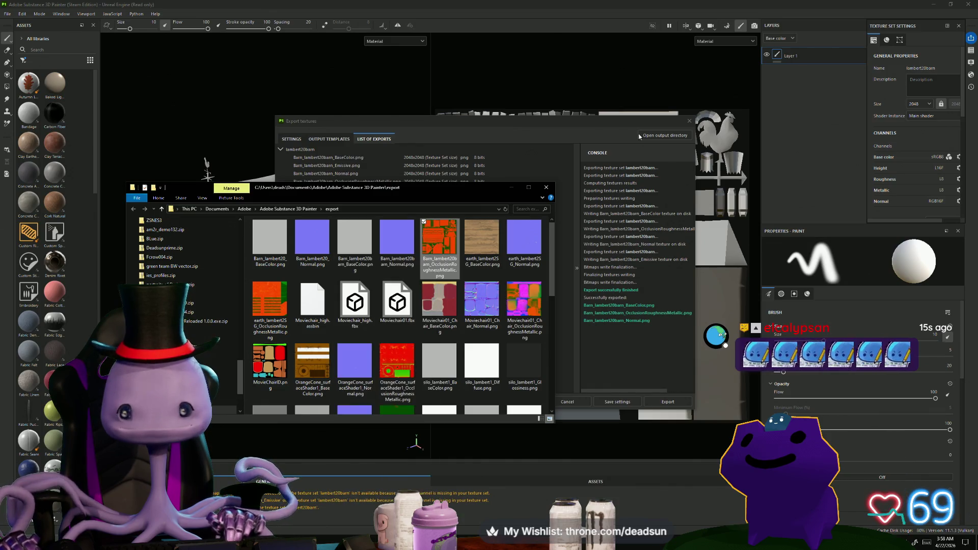
{"action": "left_click", "coordinate": [551, 188]}
{"action": "left_click", "coordinate": [690, 120]}
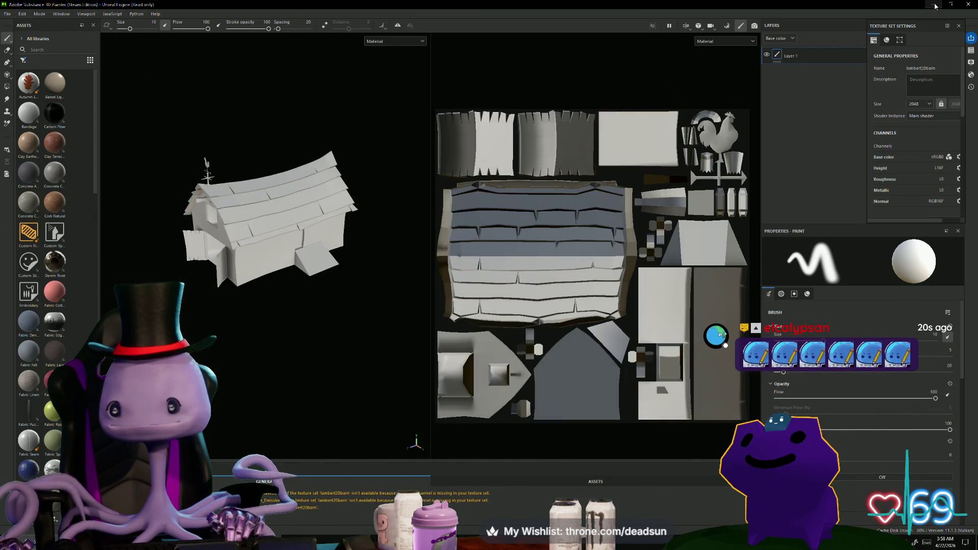
{"action": "left_click", "coordinate": [934, 5]}
- Paste the new OcclusionRoughnessMetallic PNG onto the desktop and delete the old barn texture
{"action": "left_click", "coordinate": [935, 5]}
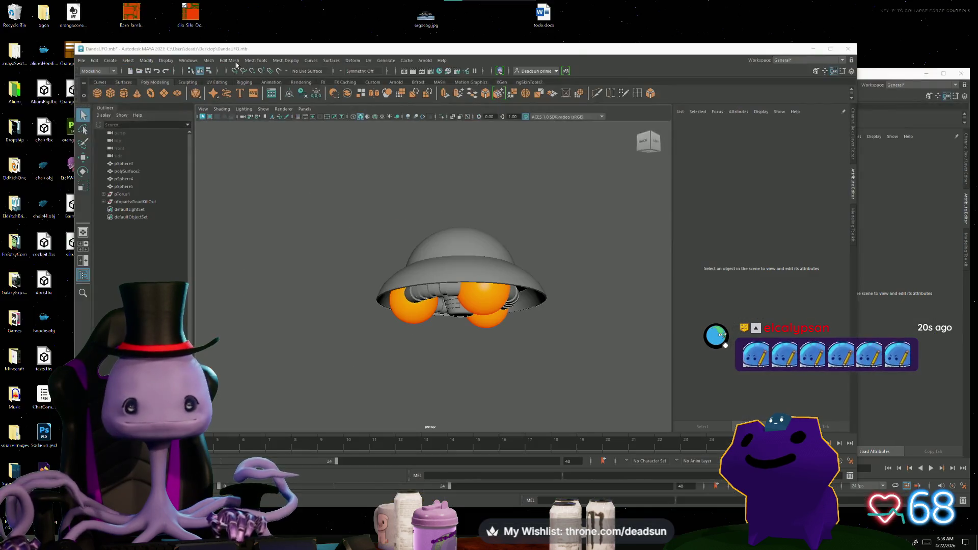
{"action": "right_click", "coordinate": [173, 12]}
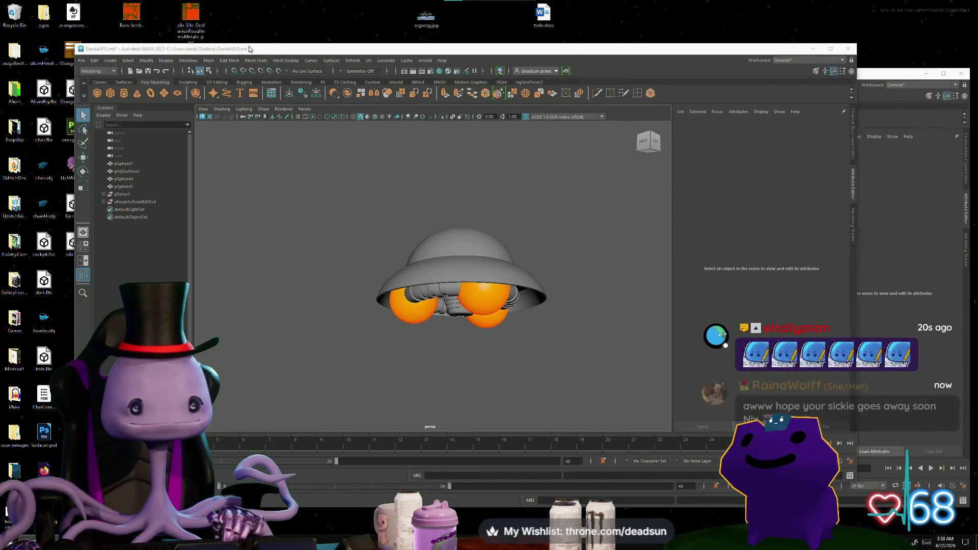
{"action": "left_click", "coordinate": [239, 45]}
{"action": "left_click", "coordinate": [132, 15]}
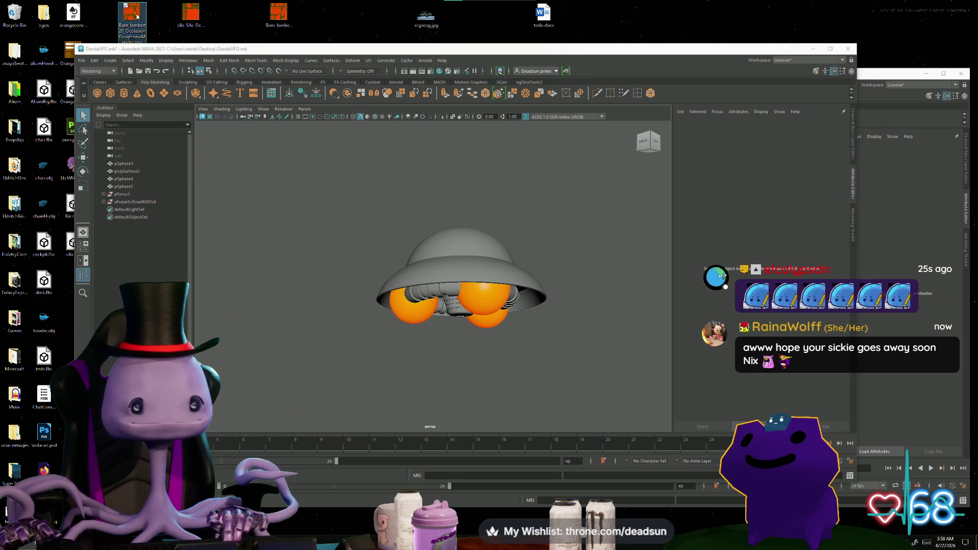
{"action": "key", "text": "Delete"}
- Switch to the Cow farm scene in Maya and close the UV Editor
{"action": "left_click", "coordinate": [402, 191]}
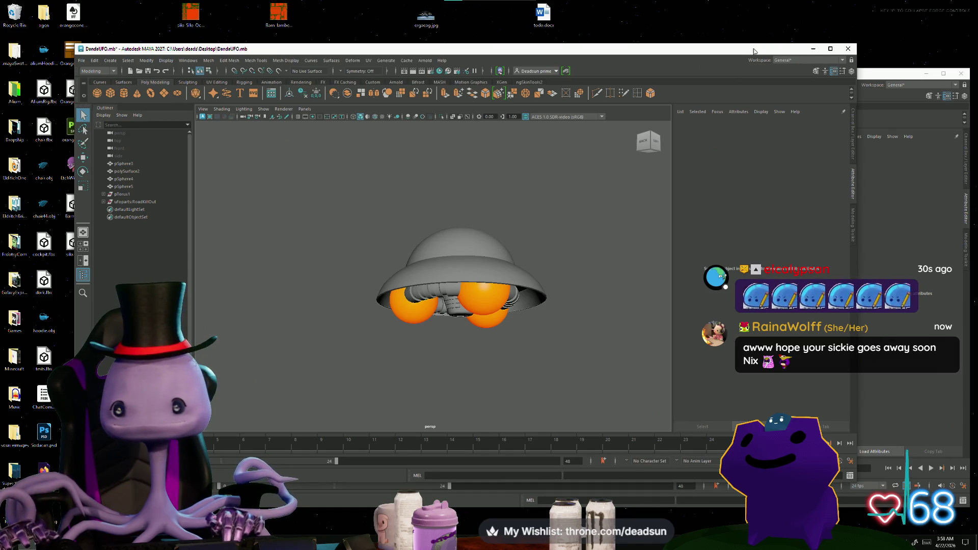
{"action": "left_click_drag", "start_coordinate": [459, 49], "coordinate": [405, 56]}
{"action": "left_click_drag", "start_coordinate": [699, 56], "coordinate": [744, 57]}
{"action": "key", "text": "alt+Tab"}
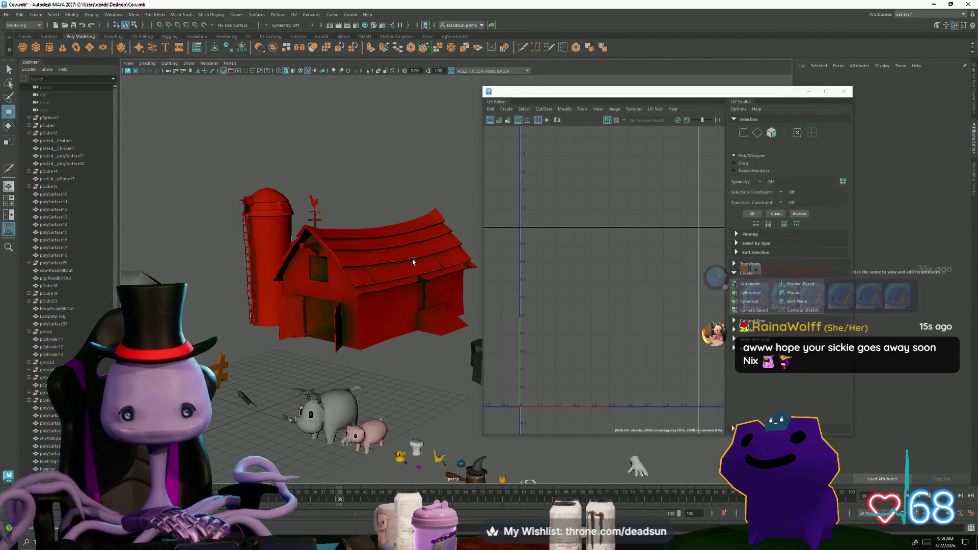
{"action": "left_click", "coordinate": [844, 92]}
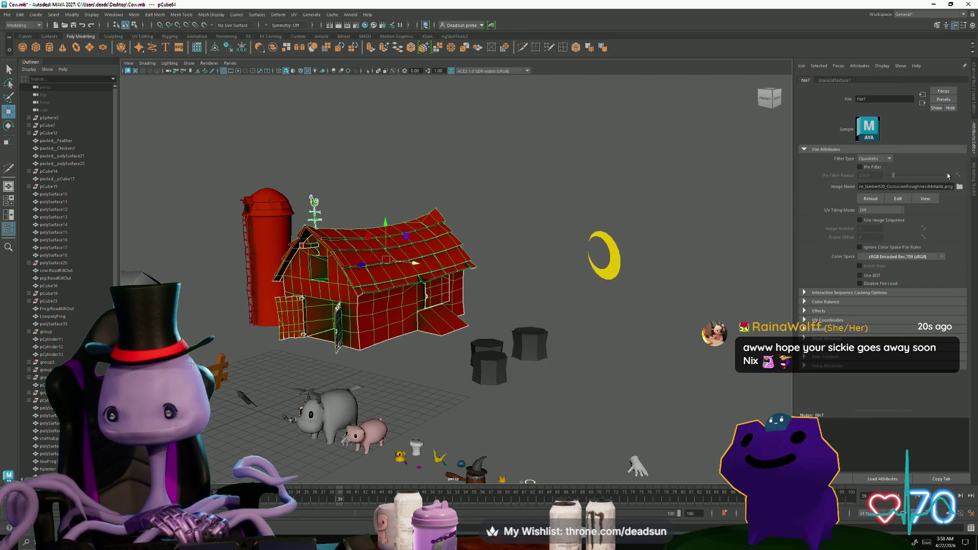
- Load the Desktop's barn OcclusionRoughnessMetallic PNG as the texture's Image Name
{"action": "left_click", "coordinate": [960, 187]}
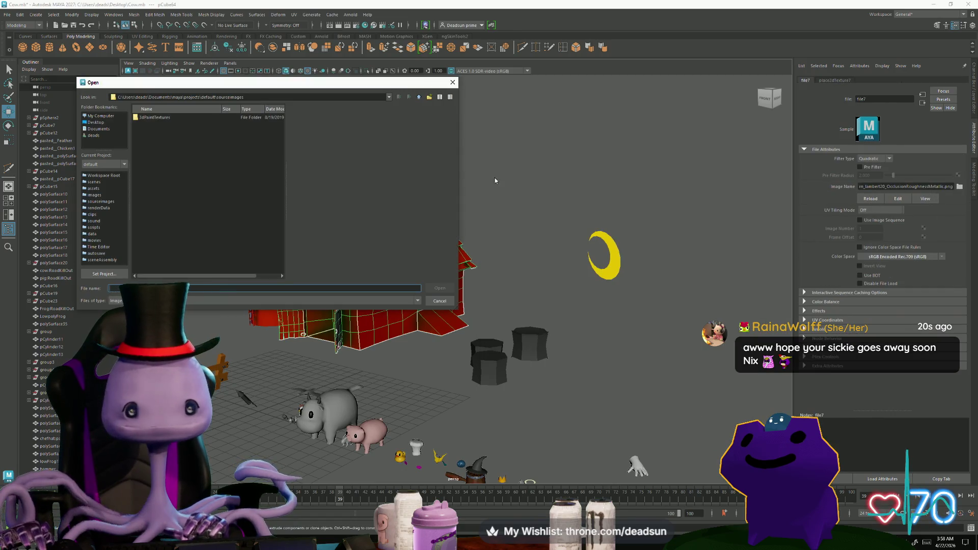
{"action": "left_click", "coordinate": [101, 124]}
{"action": "scroll", "coordinate": [146, 215], "scroll_direction": "down", "scroll_amount": 7}
{"action": "left_click", "coordinate": [172, 269]}
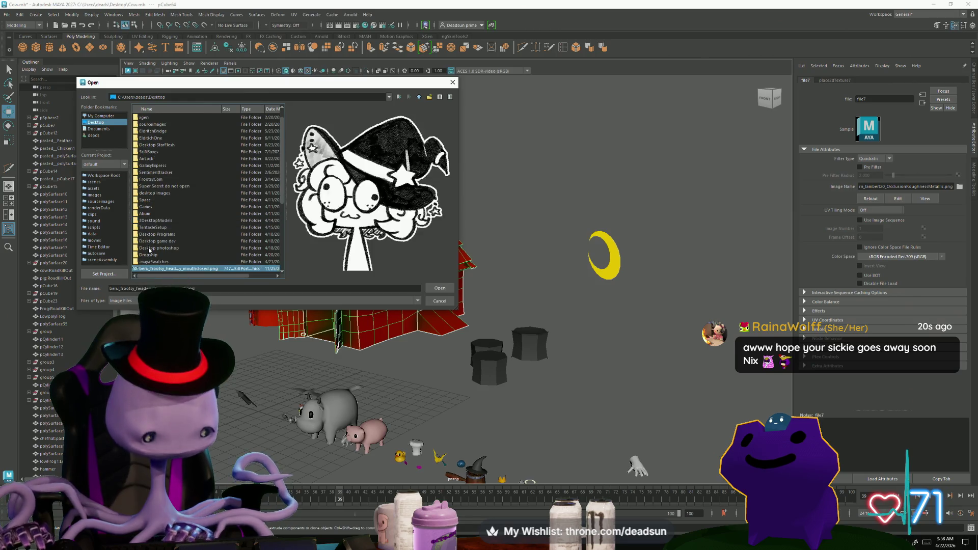
{"action": "left_click", "coordinate": [439, 289]}
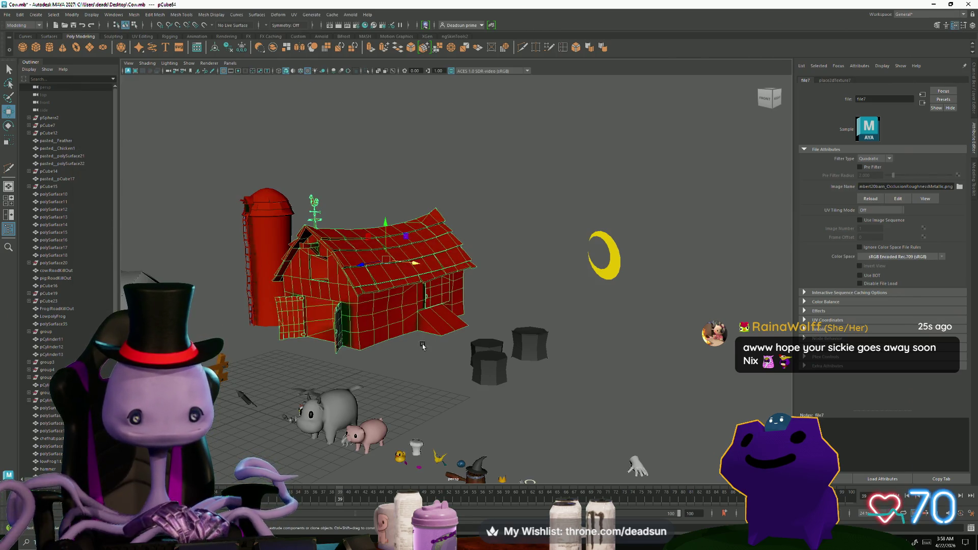
- Deselect the barn and view its front with the new texture before returning to Painter
{"action": "left_click", "coordinate": [405, 359]}
{"action": "scroll", "coordinate": [356, 370], "scroll_direction": "up", "scroll_amount": 10}
{"action": "scroll", "coordinate": [357, 372], "scroll_direction": "down", "scroll_amount": 10}
{"action": "mouse_move", "coordinate": [356, 371]}
{"action": "left_mouse_down", "text": "alt"}
{"action": "mouse_move", "coordinate": [275, 340]}
{"action": "mouse_move", "coordinate": [253, 346]}
{"action": "mouse_move", "coordinate": [447, 365]}
{"action": "mouse_move", "coordinate": [345, 354]}
{"action": "left_mouse_up", "text": "alt"}
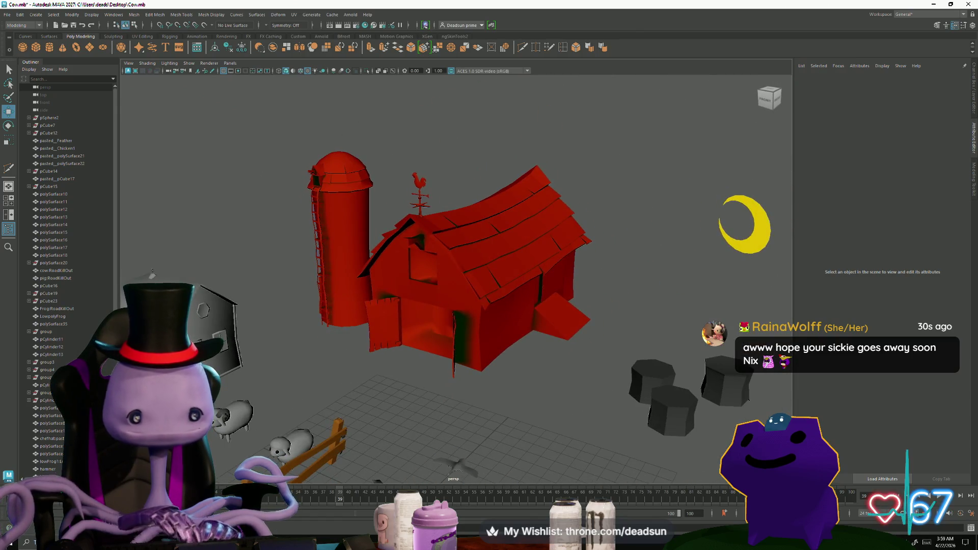
{"action": "key", "text": "alt+Tab"}
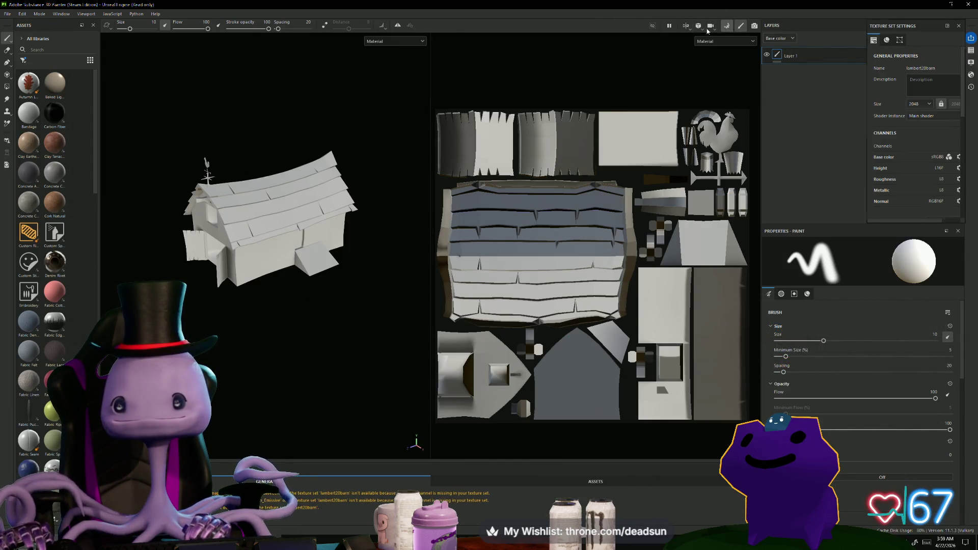
- Switch to mesh map baking, restore the ambient occlusion defaults, and orbit around the barn
{"action": "left_click", "coordinate": [709, 28]}
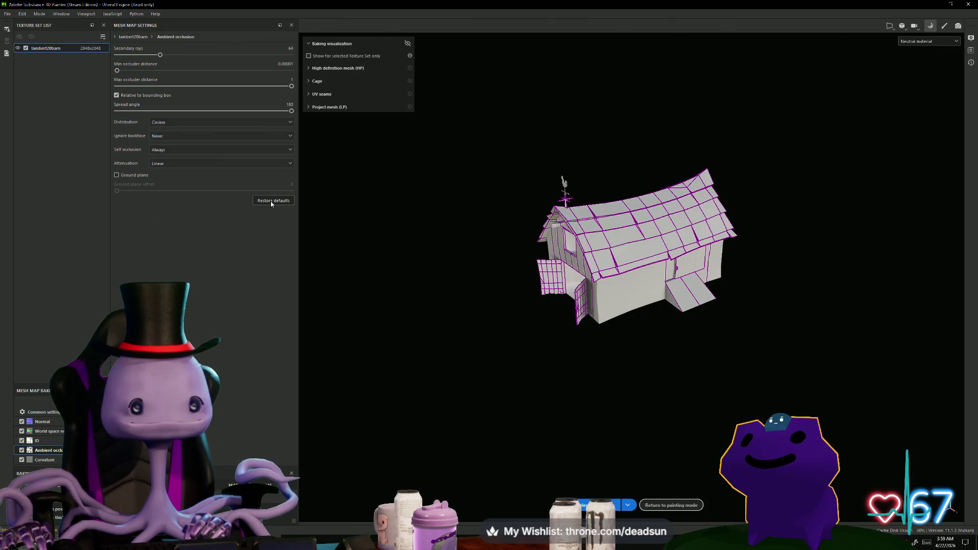
{"action": "left_click", "coordinate": [596, 505]}
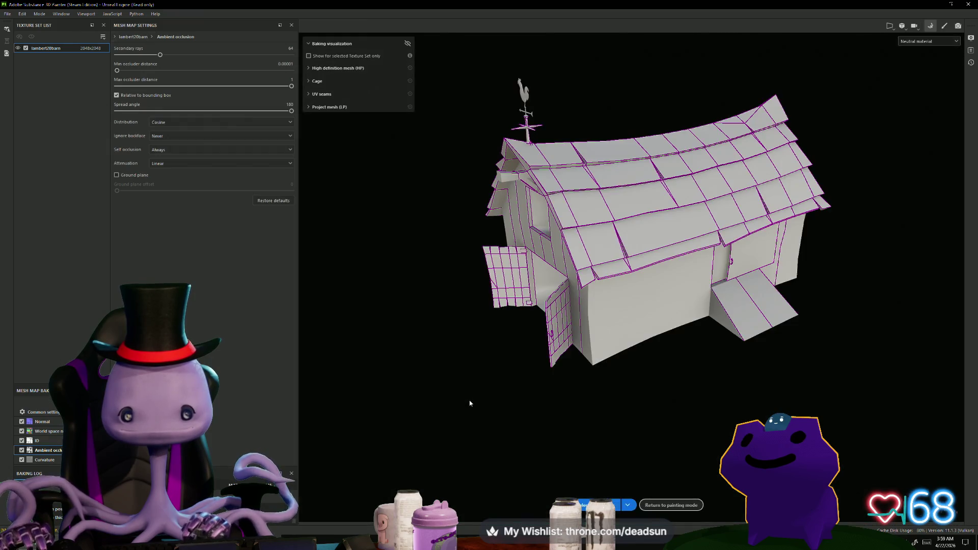
{"action": "mouse_move", "coordinate": [476, 409]}
{"action": "left_mouse_down", "text": "alt"}
{"action": "mouse_move", "coordinate": [558, 393]}
{"action": "mouse_move", "coordinate": [649, 356]}
{"action": "mouse_move", "coordinate": [641, 332]}
{"action": "mouse_move", "coordinate": [531, 382]}
{"action": "mouse_move", "coordinate": [443, 382]}
{"action": "mouse_move", "coordinate": [402, 408]}
{"action": "mouse_move", "coordinate": [605, 427]}
{"action": "mouse_move", "coordinate": [586, 421]}
{"action": "mouse_move", "coordinate": [690, 389]}
{"action": "mouse_move", "coordinate": [540, 406]}
{"action": "mouse_move", "coordinate": [491, 402]}
{"action": "mouse_move", "coordinate": [566, 390]}
{"action": "mouse_move", "coordinate": [561, 400]}
{"action": "left_mouse_up", "text": "alt"}
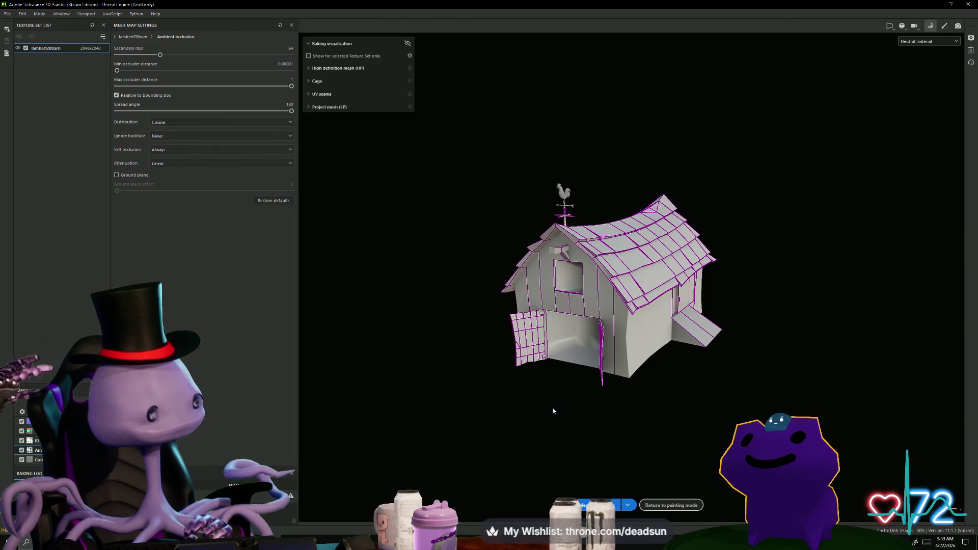
{"action": "mouse_move", "coordinate": [589, 406]}
{"action": "left_mouse_down", "text": "alt"}
{"action": "mouse_move", "coordinate": [572, 421]}
{"action": "mouse_move", "coordinate": [467, 414]}
{"action": "mouse_move", "coordinate": [513, 452]}
{"action": "mouse_move", "coordinate": [564, 454]}
{"action": "mouse_move", "coordinate": [611, 301]}
{"action": "left_mouse_up", "text": "alt"}
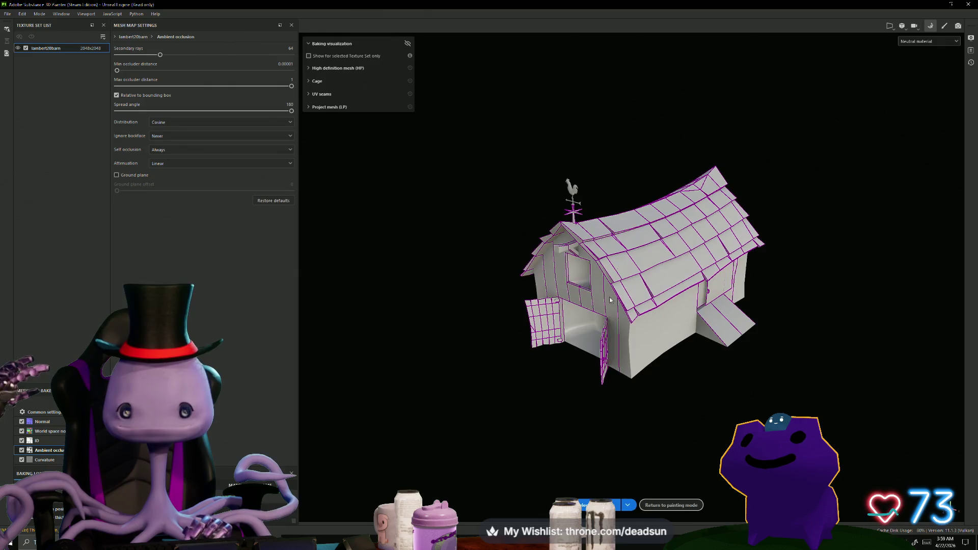
- Minimize Painter and orbit the Maya farm scene to a new angle
{"action": "left_click", "coordinate": [931, 4]}
{"action": "right_click", "coordinate": [413, 371]}
{"action": "mouse_move", "coordinate": [452, 463]}
{"action": "left_mouse_down", "text": "alt"}
{"action": "mouse_move", "coordinate": [536, 395]}
{"action": "mouse_move", "coordinate": [565, 390]}
{"action": "mouse_move", "coordinate": [472, 399]}
{"action": "mouse_move", "coordinate": [511, 386]}
{"action": "mouse_move", "coordinate": [515, 356]}
{"action": "mouse_move", "coordinate": [481, 349]}
{"action": "mouse_move", "coordinate": [501, 399]}
{"action": "mouse_move", "coordinate": [446, 357]}
{"action": "left_mouse_up", "text": "alt"}
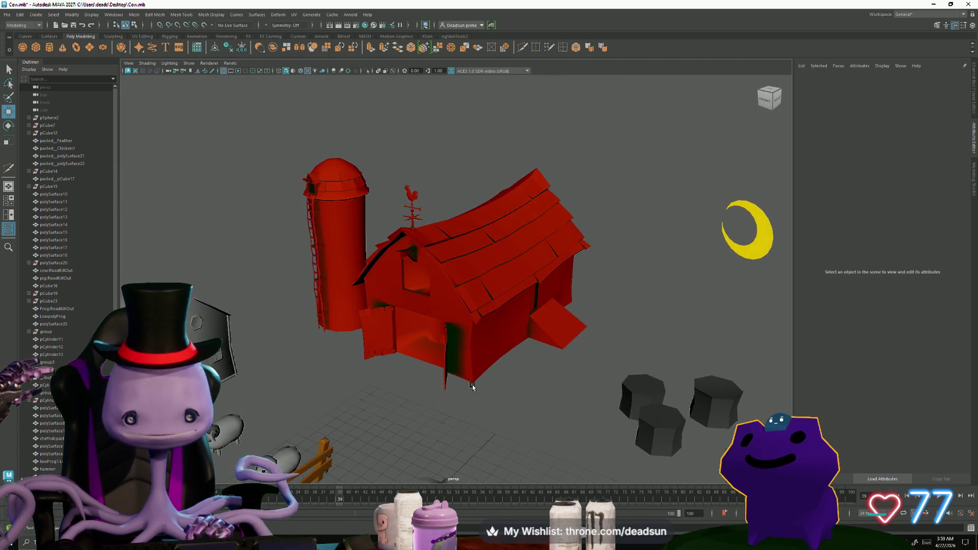
- Orbit around the silo and barn, selecting the barn to view its lambert20barn material
{"action": "scroll", "coordinate": [472, 388], "scroll_direction": "up", "scroll_amount": 6}
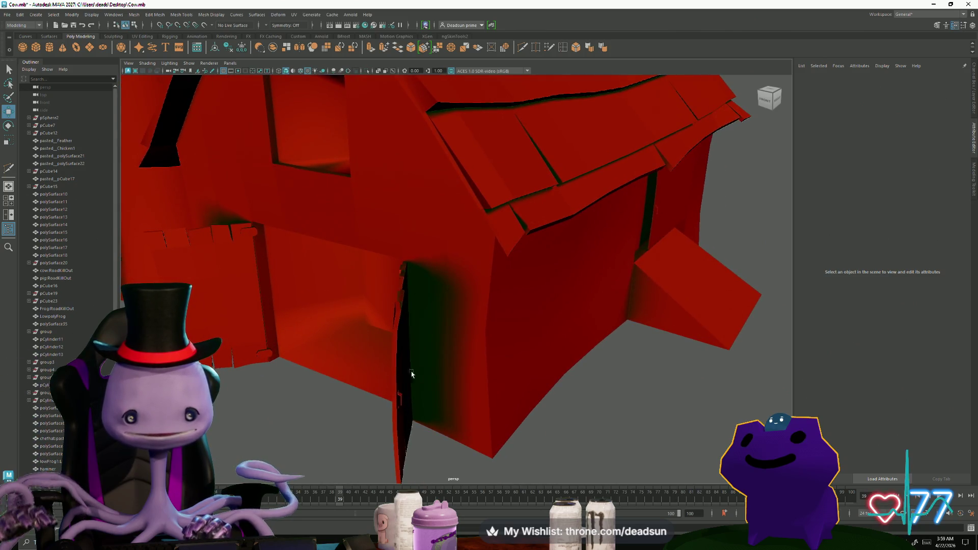
{"action": "scroll", "coordinate": [412, 374], "scroll_direction": "down", "scroll_amount": 5}
{"action": "mouse_move", "coordinate": [461, 413]}
{"action": "left_mouse_down", "text": "alt"}
{"action": "mouse_move", "coordinate": [404, 375]}
{"action": "mouse_move", "coordinate": [437, 386]}
{"action": "mouse_move", "coordinate": [400, 385]}
{"action": "mouse_move", "coordinate": [445, 376]}
{"action": "mouse_move", "coordinate": [429, 378]}
{"action": "left_mouse_up", "text": "alt"}
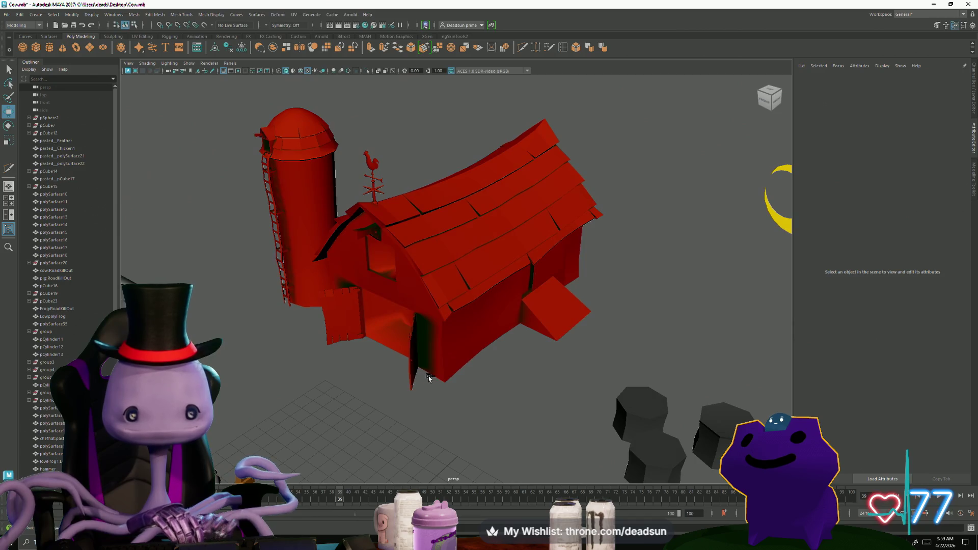
{"action": "left_click", "coordinate": [541, 233]}
{"action": "left_click", "coordinate": [673, 211]}
{"action": "scroll", "coordinate": [672, 210], "scroll_direction": "down", "scroll_amount": 3}
{"action": "mouse_move", "coordinate": [662, 214]}
{"action": "left_mouse_down", "text": "alt"}
{"action": "mouse_move", "coordinate": [418, 275]}
{"action": "mouse_move", "coordinate": [428, 284]}
{"action": "mouse_move", "coordinate": [434, 271]}
{"action": "mouse_move", "coordinate": [450, 313]}
{"action": "mouse_move", "coordinate": [448, 393]}
{"action": "left_mouse_up", "text": "alt"}
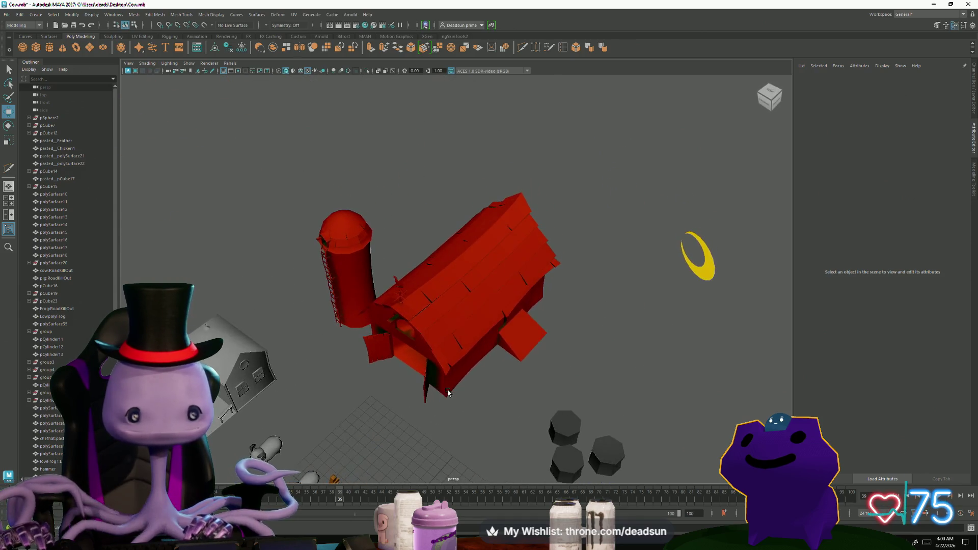
{"action": "left_click", "coordinate": [453, 301]}
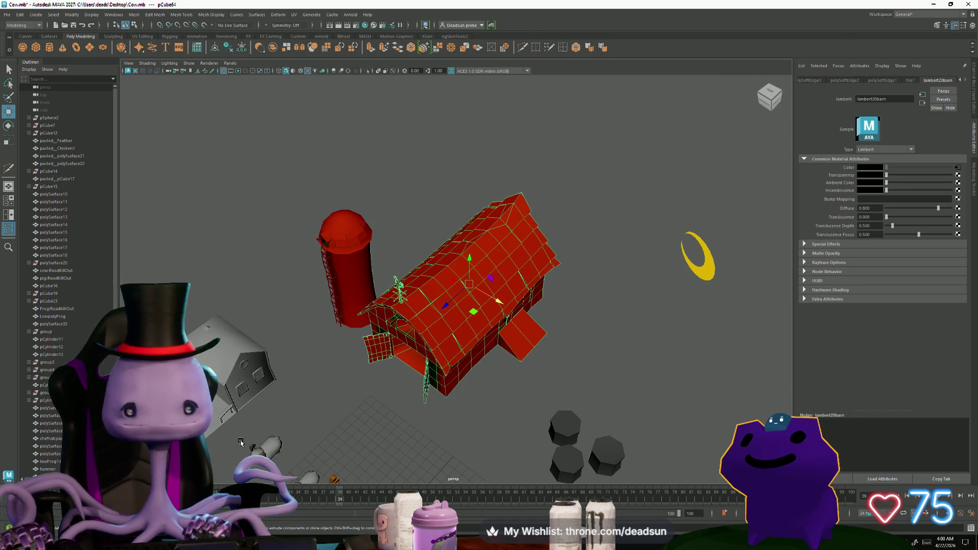
{"action": "mouse_move", "coordinate": [456, 289]}
{"action": "left_mouse_down", "text": "alt"}
{"action": "mouse_move", "coordinate": [498, 417]}
{"action": "mouse_move", "coordinate": [443, 400]}
{"action": "mouse_move", "coordinate": [589, 406]}
{"action": "mouse_move", "coordinate": [832, 367]}
{"action": "mouse_move", "coordinate": [869, 340]}
{"action": "mouse_move", "coordinate": [869, 242]}
{"action": "mouse_move", "coordinate": [653, 360]}
{"action": "mouse_move", "coordinate": [448, 393]}
{"action": "mouse_move", "coordinate": [628, 448]}
{"action": "mouse_move", "coordinate": [488, 431]}
{"action": "mouse_move", "coordinate": [585, 459]}
{"action": "mouse_move", "coordinate": [454, 428]}
{"action": "mouse_move", "coordinate": [583, 465]}
{"action": "mouse_move", "coordinate": [642, 387]}
{"action": "mouse_move", "coordinate": [785, 395]}
{"action": "mouse_move", "coordinate": [790, 360]}
{"action": "mouse_move", "coordinate": [775, 307]}
{"action": "mouse_move", "coordinate": [569, 432]}
{"action": "mouse_move", "coordinate": [449, 402]}
{"action": "left_mouse_up", "text": "alt"}
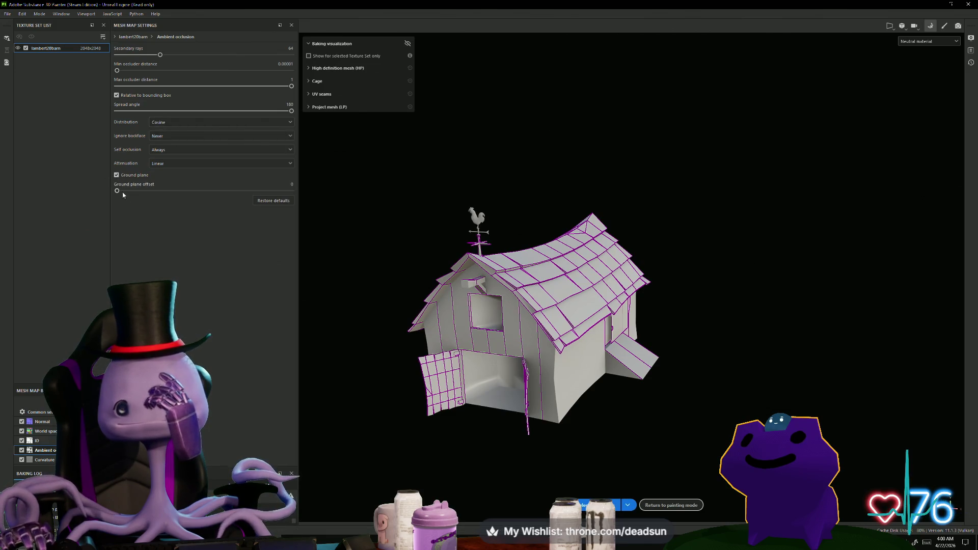
- Bake the barn's mesh maps with the ambient occlusion ground plane enabled, restarting the bake
{"action": "left_click", "coordinate": [599, 505]}
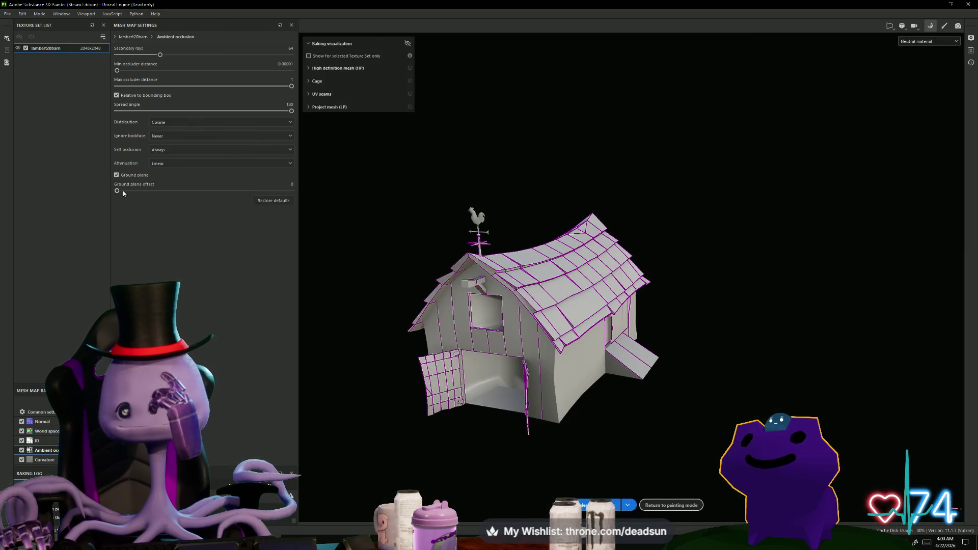
{"action": "left_click", "coordinate": [584, 505]}
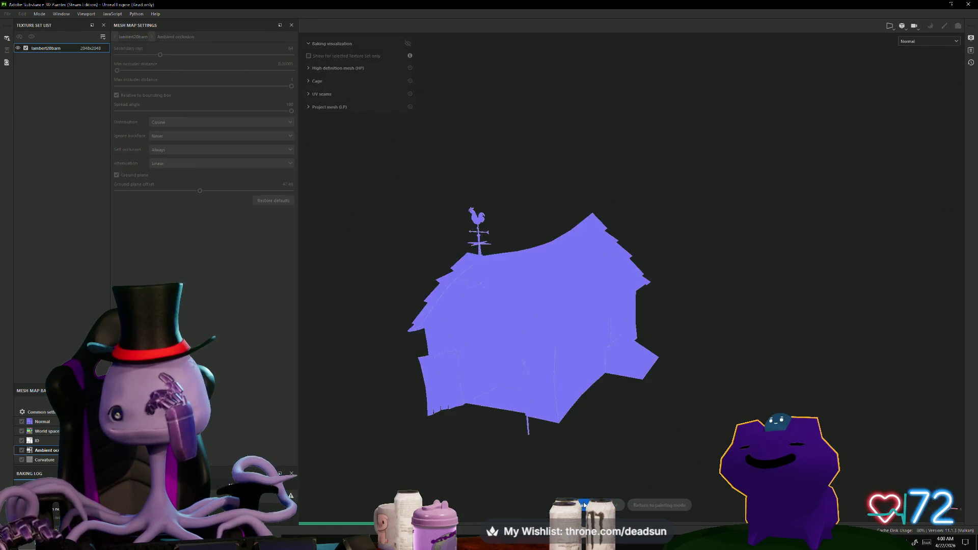
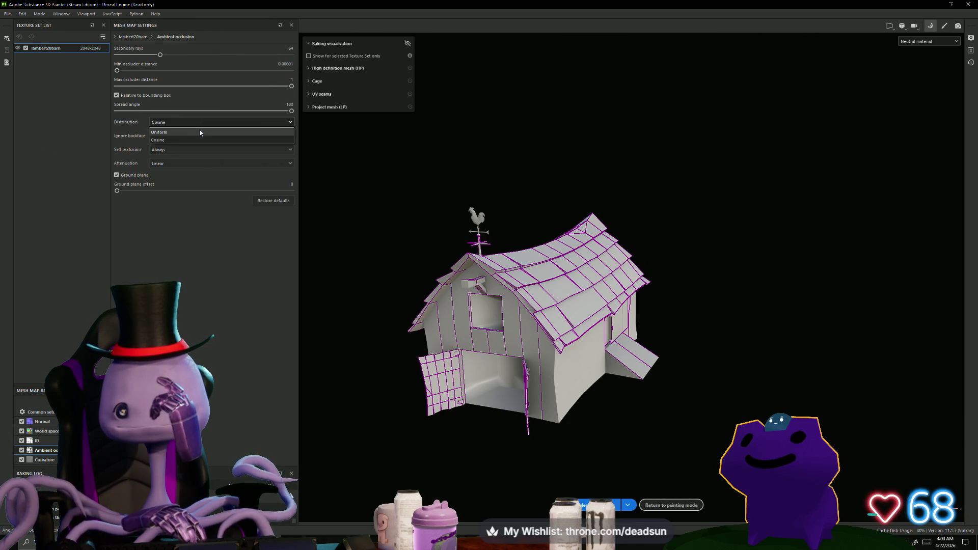
- Switch ambient occlusion distribution to Uniform and bake the barn's mesh maps, rebaking twice
{"action": "left_click", "coordinate": [200, 131]}
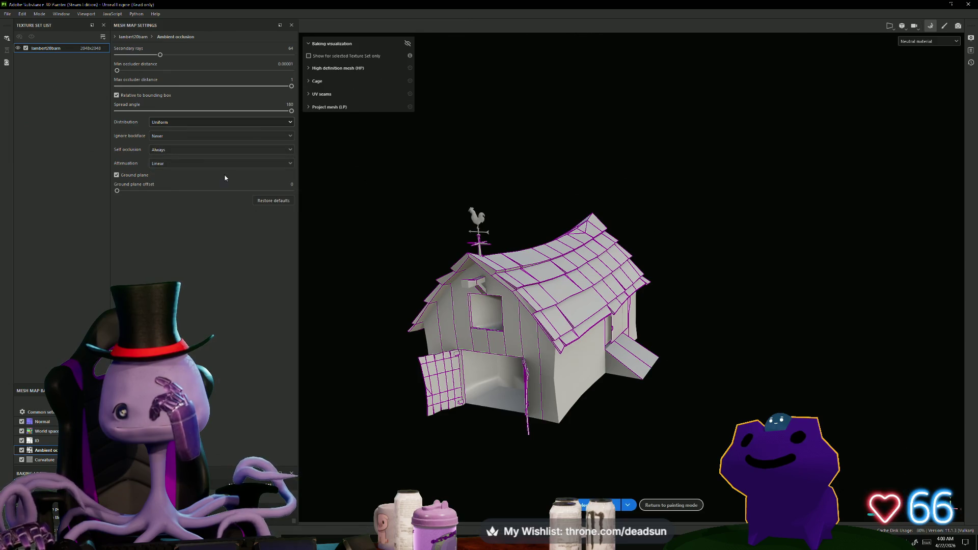
{"action": "left_click", "coordinate": [586, 505]}
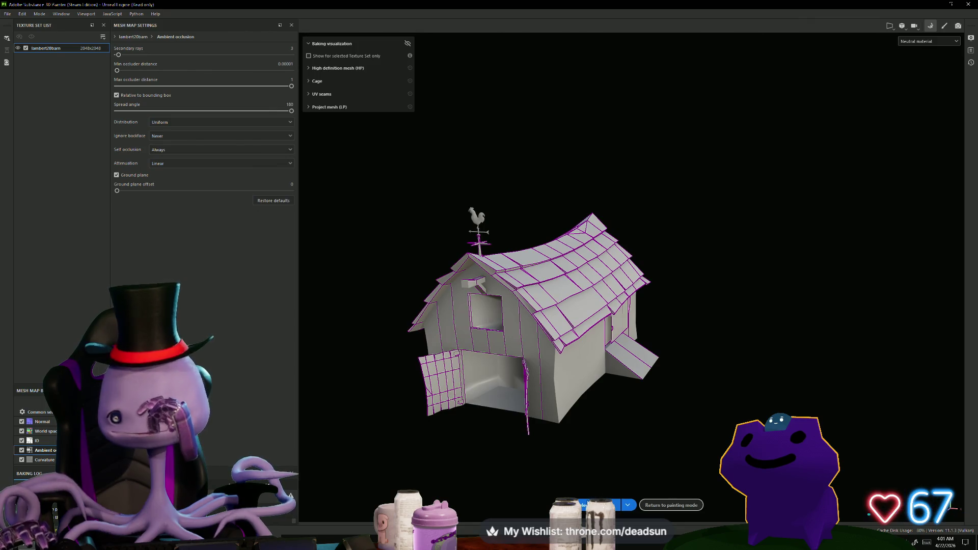
{"action": "left_click", "coordinate": [596, 505]}
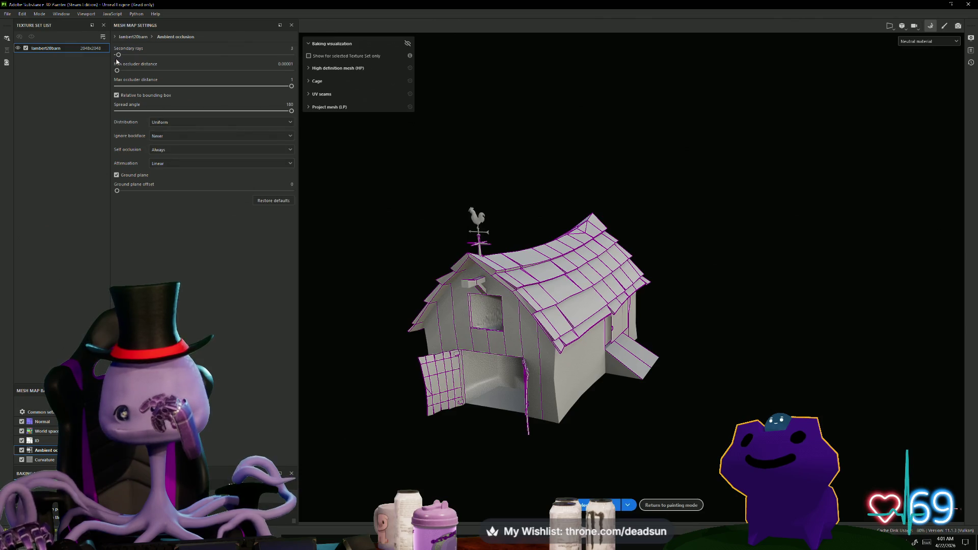
{"action": "left_click", "coordinate": [585, 503]}
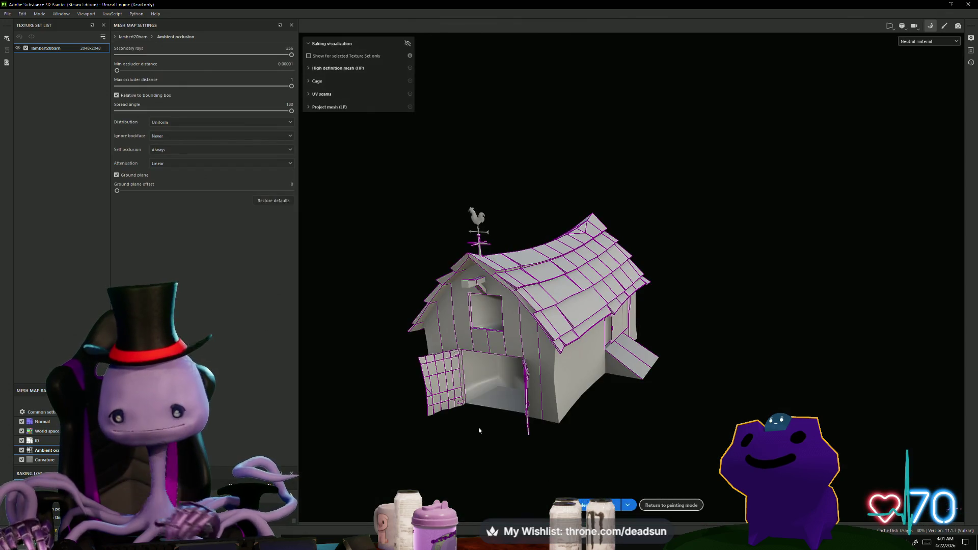
- Rebake with 256 secondary rays and 0.0050 min occluder distance, checking the barn from below and front
{"action": "mouse_move", "coordinate": [479, 431]}
{"action": "left_mouse_down", "text": "alt"}
{"action": "mouse_move", "coordinate": [465, 437]}
{"action": "mouse_move", "coordinate": [566, 380]}
{"action": "mouse_move", "coordinate": [581, 277]}
{"action": "mouse_move", "coordinate": [564, 300]}
{"action": "mouse_move", "coordinate": [581, 331]}
{"action": "mouse_move", "coordinate": [586, 233]}
{"action": "mouse_move", "coordinate": [622, 404]}
{"action": "mouse_move", "coordinate": [444, 466]}
{"action": "mouse_move", "coordinate": [517, 459]}
{"action": "mouse_move", "coordinate": [436, 406]}
{"action": "mouse_move", "coordinate": [618, 381]}
{"action": "mouse_move", "coordinate": [559, 402]}
{"action": "left_mouse_up", "text": "alt"}
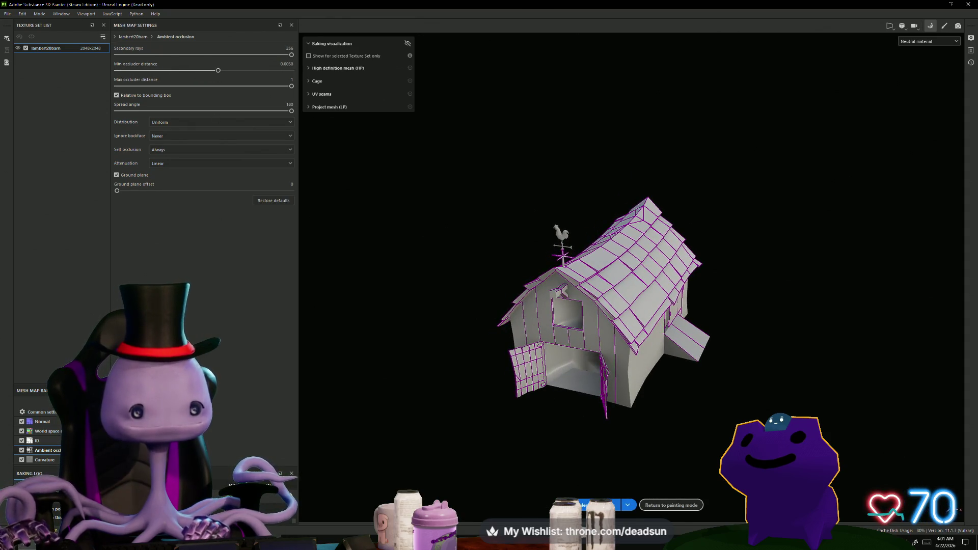
{"action": "left_click", "coordinate": [600, 505]}
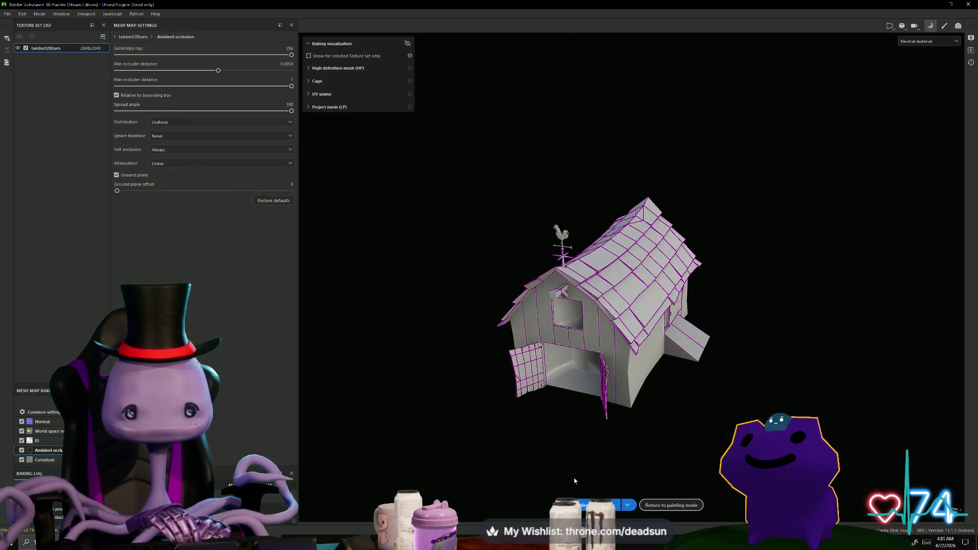
{"action": "mouse_move", "coordinate": [578, 483]}
{"action": "left_mouse_down", "text": "alt"}
{"action": "mouse_move", "coordinate": [473, 390]}
{"action": "mouse_move", "coordinate": [475, 347]}
{"action": "mouse_move", "coordinate": [505, 262]}
{"action": "mouse_move", "coordinate": [445, 412]}
{"action": "mouse_move", "coordinate": [434, 405]}
{"action": "left_mouse_up", "text": "alt"}
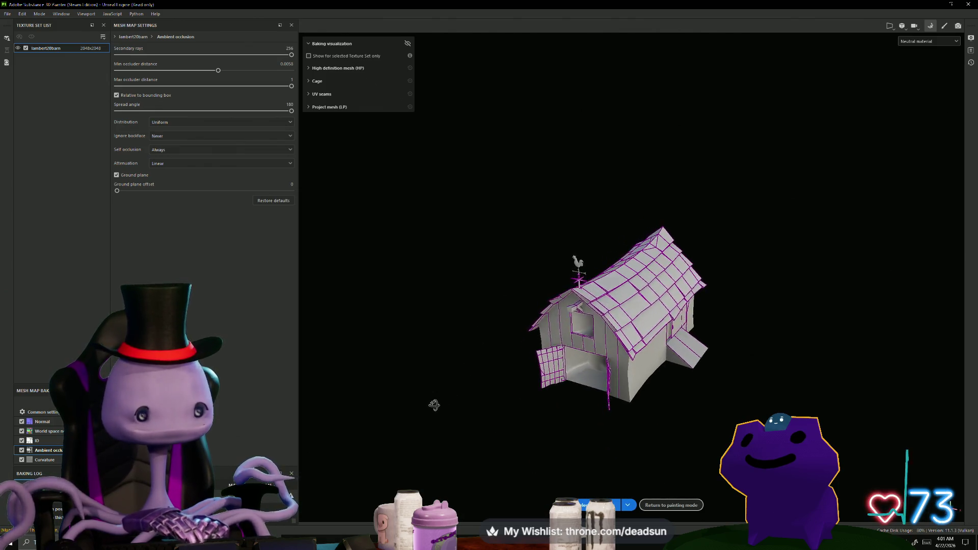
- Bake with curvature secondary rays at 174 and inspect the roof and open doors
{"action": "left_click", "coordinate": [41, 463]}
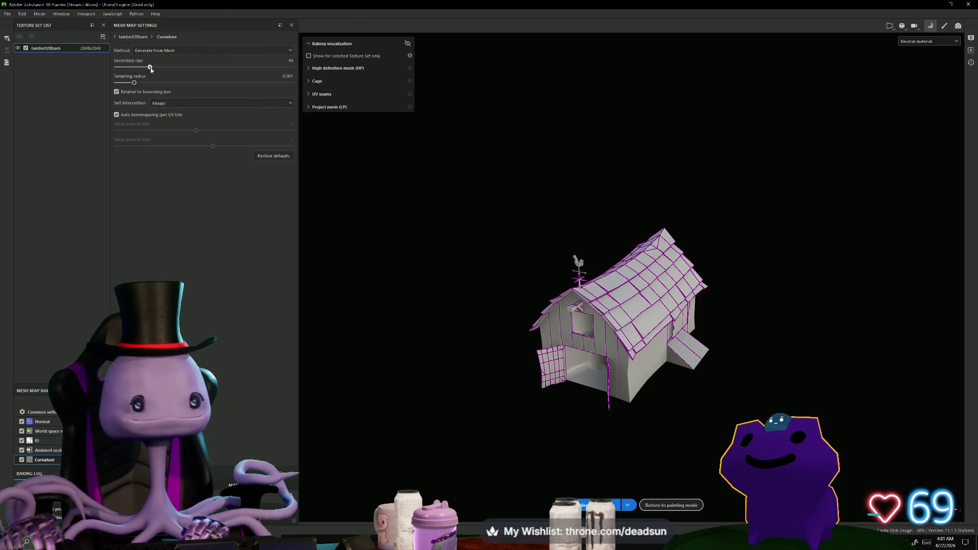
{"action": "left_click", "coordinate": [591, 504]}
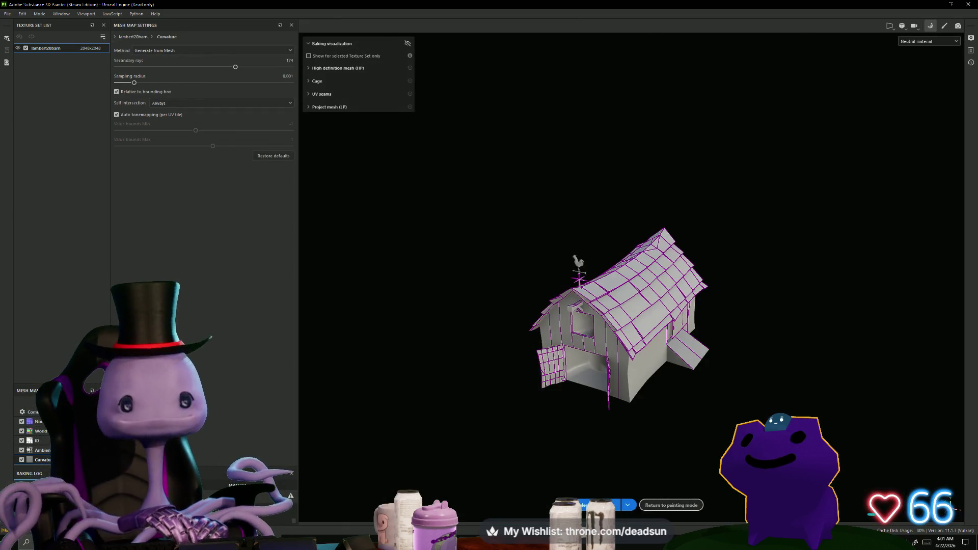
{"action": "mouse_move", "coordinate": [583, 339]}
{"action": "left_mouse_down", "text": "alt"}
{"action": "mouse_move", "coordinate": [528, 248]}
{"action": "mouse_move", "coordinate": [516, 328]}
{"action": "mouse_move", "coordinate": [328, 280]}
{"action": "mouse_move", "coordinate": [292, 289]}
{"action": "mouse_move", "coordinate": [325, 308]}
{"action": "mouse_move", "coordinate": [479, 337]}
{"action": "mouse_move", "coordinate": [812, 321]}
{"action": "mouse_move", "coordinate": [677, 301]}
{"action": "mouse_move", "coordinate": [642, 377]}
{"action": "mouse_move", "coordinate": [646, 399]}
{"action": "mouse_move", "coordinate": [626, 219]}
{"action": "mouse_move", "coordinate": [529, 157]}
{"action": "mouse_move", "coordinate": [483, 294]}
{"action": "left_mouse_up", "text": "alt"}
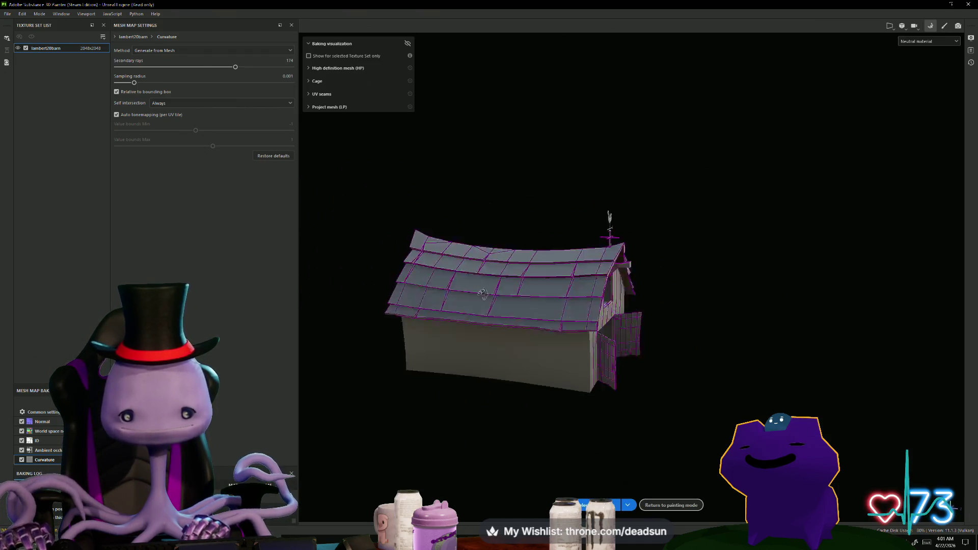
{"action": "mouse_move", "coordinate": [314, 269]}
{"action": "left_mouse_down", "text": "alt"}
{"action": "mouse_move", "coordinate": [519, 388]}
{"action": "mouse_move", "coordinate": [525, 415]}
{"action": "mouse_move", "coordinate": [565, 397]}
{"action": "mouse_move", "coordinate": [535, 115]}
{"action": "mouse_move", "coordinate": [473, 287]}
{"action": "mouse_move", "coordinate": [541, 303]}
{"action": "left_mouse_up", "text": "alt"}
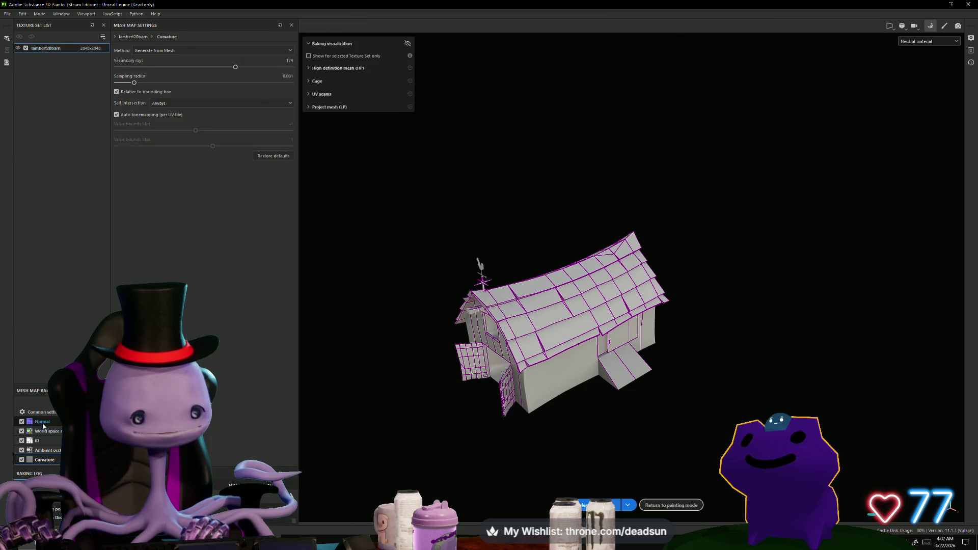
{"action": "mouse_move", "coordinate": [430, 416]}
{"action": "left_mouse_down", "text": "alt"}
{"action": "mouse_move", "coordinate": [646, 467]}
{"action": "mouse_move", "coordinate": [539, 286]}
{"action": "mouse_move", "coordinate": [655, 406]}
{"action": "mouse_move", "coordinate": [708, 433]}
{"action": "left_mouse_up", "text": "alt"}
{"action": "left_click", "coordinate": [56, 451]}
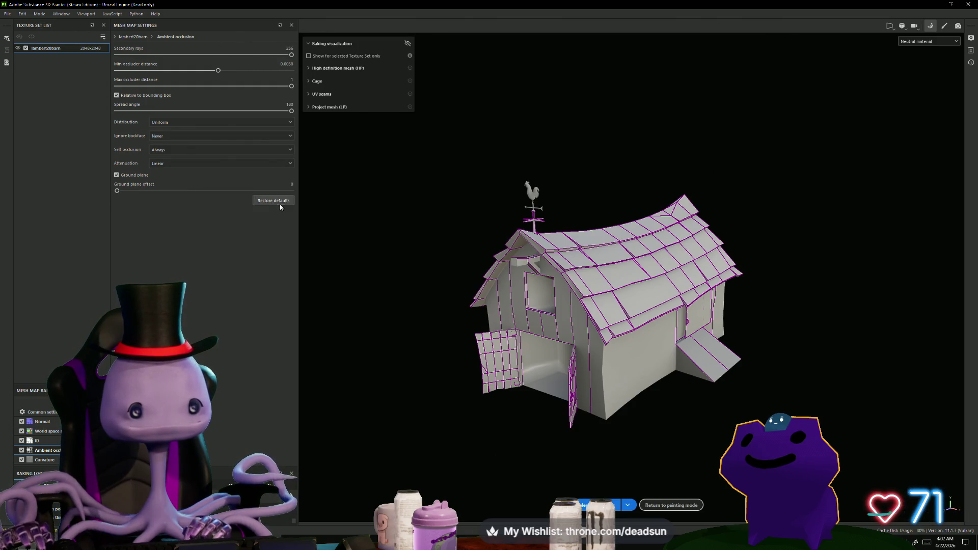
- Restore default ambient occlusion settings, rebake the barn, and minimise Substance Painter
{"action": "left_click", "coordinate": [598, 504]}
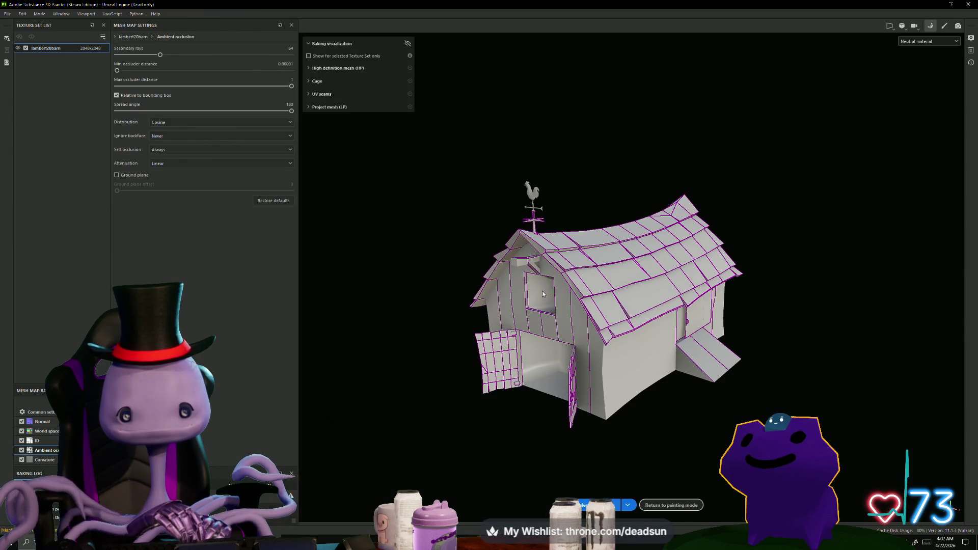
{"action": "mouse_move", "coordinate": [540, 316]}
{"action": "left_mouse_down", "text": "alt"}
{"action": "mouse_move", "coordinate": [576, 413]}
{"action": "mouse_move", "coordinate": [618, 365]}
{"action": "mouse_move", "coordinate": [638, 251]}
{"action": "mouse_move", "coordinate": [586, 357]}
{"action": "mouse_move", "coordinate": [474, 421]}
{"action": "mouse_move", "coordinate": [760, 396]}
{"action": "mouse_move", "coordinate": [756, 307]}
{"action": "mouse_move", "coordinate": [695, 284]}
{"action": "mouse_move", "coordinate": [543, 427]}
{"action": "mouse_move", "coordinate": [502, 407]}
{"action": "left_mouse_up", "text": "alt"}
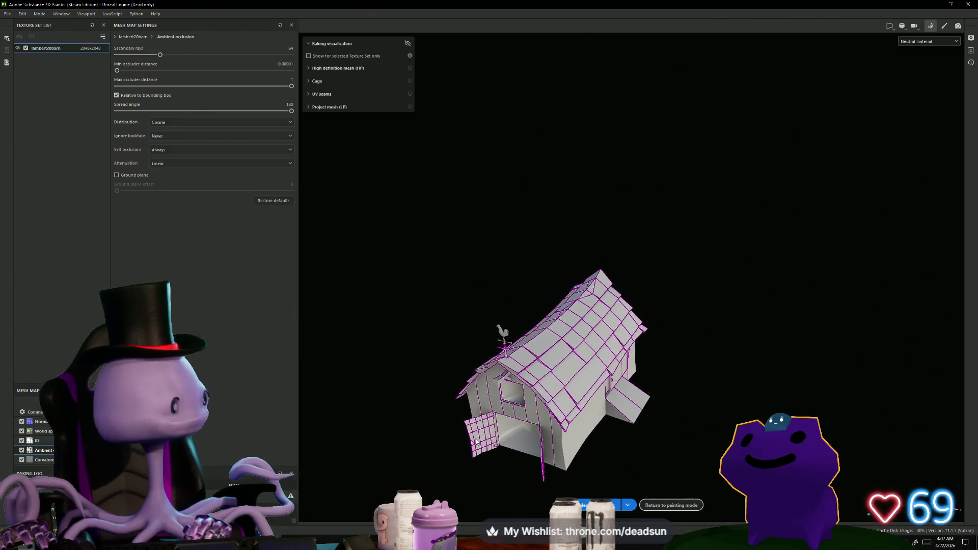
{"action": "left_click", "coordinate": [930, 6]}
- In Maya, orbit and zoom around the barn roof and silo, then select the barn
{"action": "mouse_move", "coordinate": [422, 415]}
{"action": "left_mouse_down", "text": "alt"}
{"action": "mouse_move", "coordinate": [443, 388]}
{"action": "mouse_move", "coordinate": [449, 357]}
{"action": "left_mouse_up", "text": "alt"}
{"action": "right_click_drag", "start_coordinate": [449, 275], "coordinate": [537, 301]}
{"action": "mouse_move", "coordinate": [536, 301]}
{"action": "left_mouse_down", "text": "alt"}
{"action": "mouse_move", "coordinate": [563, 459]}
{"action": "mouse_move", "coordinate": [459, 415]}
{"action": "mouse_move", "coordinate": [483, 406]}
{"action": "left_mouse_up", "text": "alt"}
{"action": "right_click_drag", "start_coordinate": [482, 406], "coordinate": [459, 398], "text": "alt"}
{"action": "left_click_drag", "start_coordinate": [459, 397], "coordinate": [430, 389], "text": "alt"}
{"action": "right_click_drag", "start_coordinate": [429, 390], "coordinate": [675, 460], "text": "alt"}
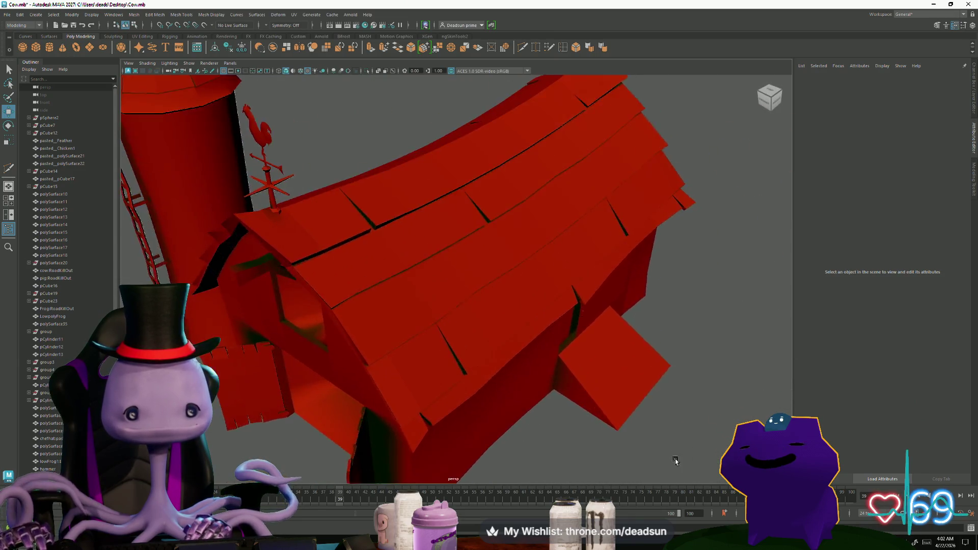
{"action": "mouse_move", "coordinate": [675, 460]}
{"action": "left_mouse_down", "text": "alt"}
{"action": "mouse_move", "coordinate": [474, 433]}
{"action": "mouse_move", "coordinate": [482, 371]}
{"action": "mouse_move", "coordinate": [494, 415]}
{"action": "mouse_move", "coordinate": [517, 307]}
{"action": "left_mouse_up", "text": "alt"}
{"action": "left_click", "coordinate": [517, 307]}
{"action": "right_click_drag", "start_coordinate": [517, 307], "coordinate": [521, 275]}
- Tumble and zoom around the barn and the whole farm scene, ending close to the barn door
{"action": "left_click", "coordinate": [522, 272]}
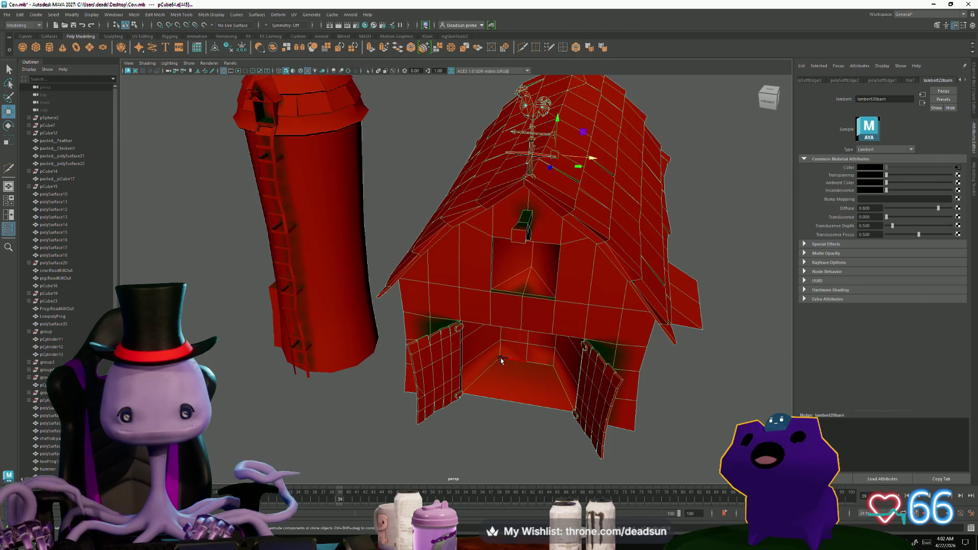
{"action": "left_click_drag", "start_coordinate": [491, 360], "coordinate": [479, 358], "text": "alt"}
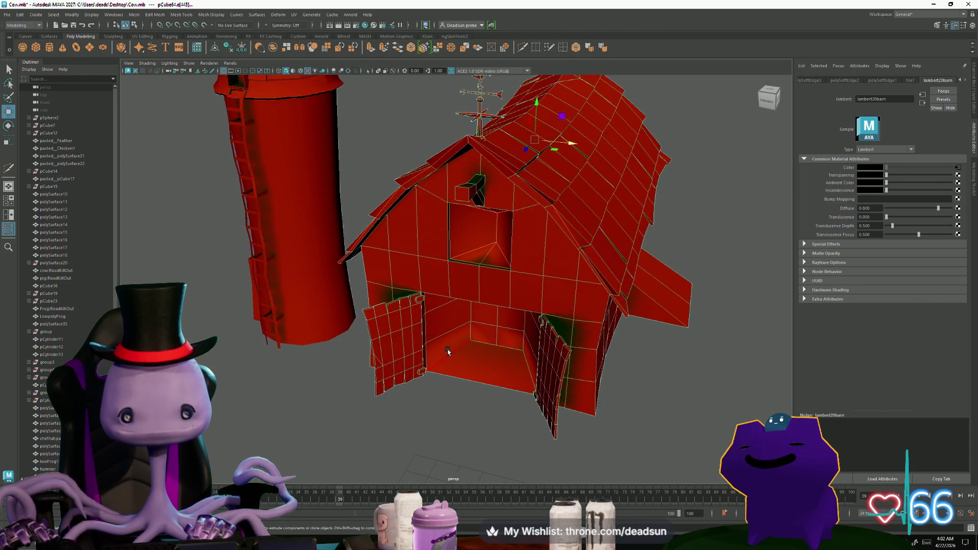
{"action": "scroll", "coordinate": [520, 367], "scroll_direction": "up", "scroll_amount": 5}
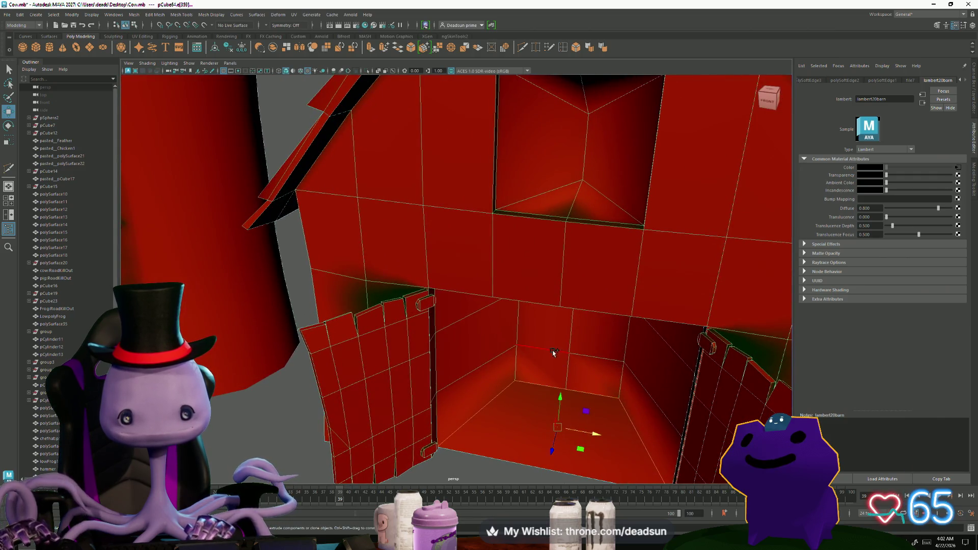
{"action": "scroll", "coordinate": [584, 361], "scroll_direction": "down", "scroll_amount": 8}
{"action": "mouse_move", "coordinate": [584, 361]}
{"action": "left_mouse_down", "text": "alt"}
{"action": "mouse_move", "coordinate": [397, 399]}
{"action": "mouse_move", "coordinate": [426, 309]}
{"action": "left_mouse_up", "text": "alt"}
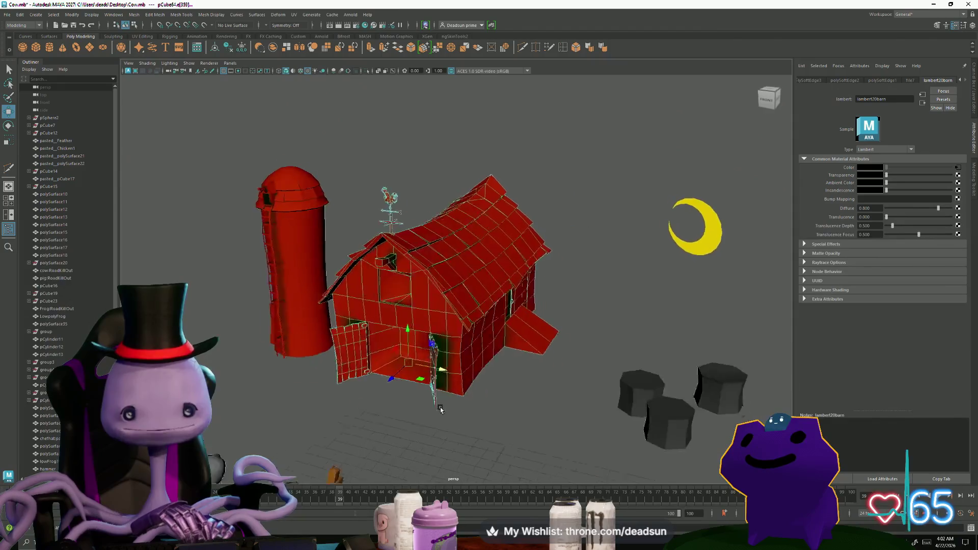
{"action": "mouse_move", "coordinate": [425, 309]}
{"action": "right_mouse_down"}
{"action": "mouse_move", "coordinate": [473, 323]}
{"action": "mouse_move", "coordinate": [479, 294]}
{"action": "right_mouse_up"}
{"action": "mouse_move", "coordinate": [367, 413]}
{"action": "left_mouse_down", "text": "alt"}
{"action": "mouse_move", "coordinate": [500, 488]}
{"action": "mouse_move", "coordinate": [549, 486]}
{"action": "left_mouse_up", "text": "alt"}
{"action": "scroll", "coordinate": [500, 488], "scroll_direction": "down", "scroll_amount": 5}
{"action": "scroll", "coordinate": [549, 486], "scroll_direction": "up", "scroll_amount": 5}
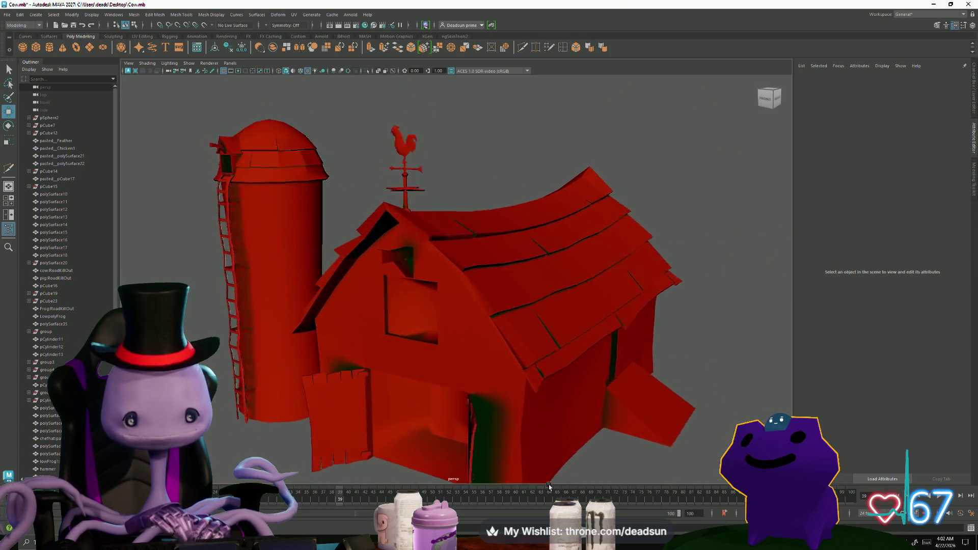
{"action": "scroll", "coordinate": [549, 487], "scroll_direction": "up", "scroll_amount": 1}
{"action": "scroll", "coordinate": [441, 434], "scroll_direction": "down", "scroll_amount": 5}
{"action": "mouse_move", "coordinate": [441, 434]}
{"action": "left_mouse_down", "text": "alt"}
{"action": "mouse_move", "coordinate": [509, 426]}
{"action": "mouse_move", "coordinate": [566, 393]}
{"action": "mouse_move", "coordinate": [570, 332]}
{"action": "mouse_move", "coordinate": [452, 457]}
{"action": "mouse_move", "coordinate": [616, 461]}
{"action": "mouse_move", "coordinate": [435, 270]}
{"action": "mouse_move", "coordinate": [472, 245]}
{"action": "mouse_move", "coordinate": [494, 430]}
{"action": "mouse_move", "coordinate": [457, 456]}
{"action": "mouse_move", "coordinate": [618, 425]}
{"action": "mouse_move", "coordinate": [477, 404]}
{"action": "mouse_move", "coordinate": [467, 393]}
{"action": "mouse_move", "coordinate": [448, 399]}
{"action": "mouse_move", "coordinate": [482, 394]}
{"action": "left_mouse_up", "text": "alt"}
{"action": "mouse_move", "coordinate": [482, 394]}
{"action": "right_mouse_down", "text": "alt"}
{"action": "mouse_move", "coordinate": [528, 375]}
{"action": "mouse_move", "coordinate": [596, 388]}
{"action": "mouse_move", "coordinate": [484, 384]}
{"action": "mouse_move", "coordinate": [531, 374]}
{"action": "mouse_move", "coordinate": [495, 371]}
{"action": "mouse_move", "coordinate": [498, 402]}
{"action": "mouse_move", "coordinate": [537, 447]}
{"action": "right_mouse_up", "text": "alt"}
- Frame the scene and select the barn mesh pCube64
{"action": "key", "text": "a"}
{"action": "left_click_drag", "start_coordinate": [535, 447], "coordinate": [510, 413], "text": "alt"}
{"action": "mouse_move", "coordinate": [510, 413]}
{"action": "right_mouse_down", "text": "alt"}
{"action": "mouse_move", "coordinate": [502, 395]}
{"action": "mouse_move", "coordinate": [458, 366]}
{"action": "right_mouse_up", "text": "alt"}
{"action": "left_click", "coordinate": [311, 305]}
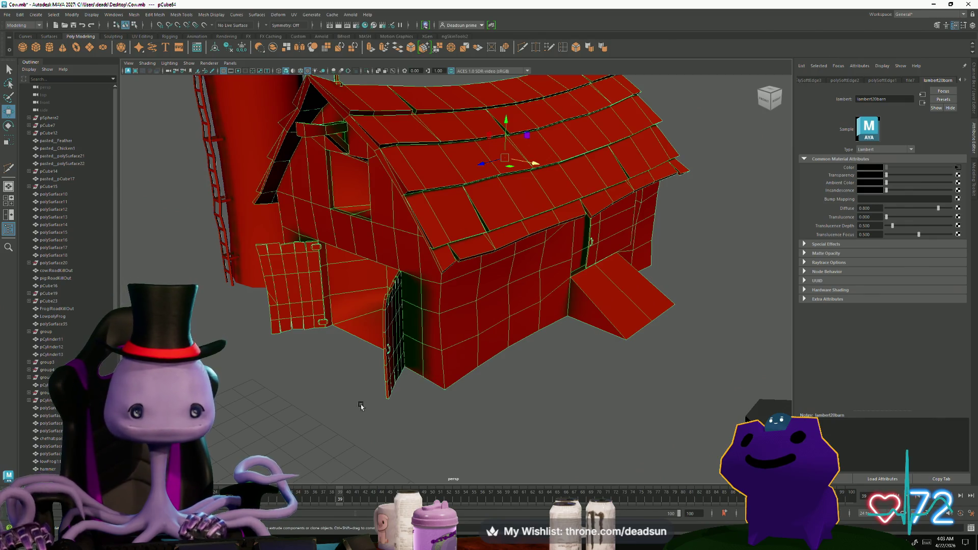
{"action": "scroll", "coordinate": [404, 437], "scroll_direction": "down", "scroll_amount": 5}
{"action": "mouse_move", "coordinate": [388, 407]}
{"action": "left_mouse_down", "text": "alt"}
{"action": "mouse_move", "coordinate": [372, 392]}
{"action": "mouse_move", "coordinate": [387, 367]}
{"action": "mouse_move", "coordinate": [370, 384]}
{"action": "left_mouse_up", "text": "alt"}
{"action": "left_click", "coordinate": [370, 384]}
{"action": "scroll", "coordinate": [407, 400], "scroll_direction": "up", "scroll_amount": 5}
{"action": "left_click", "coordinate": [440, 351]}
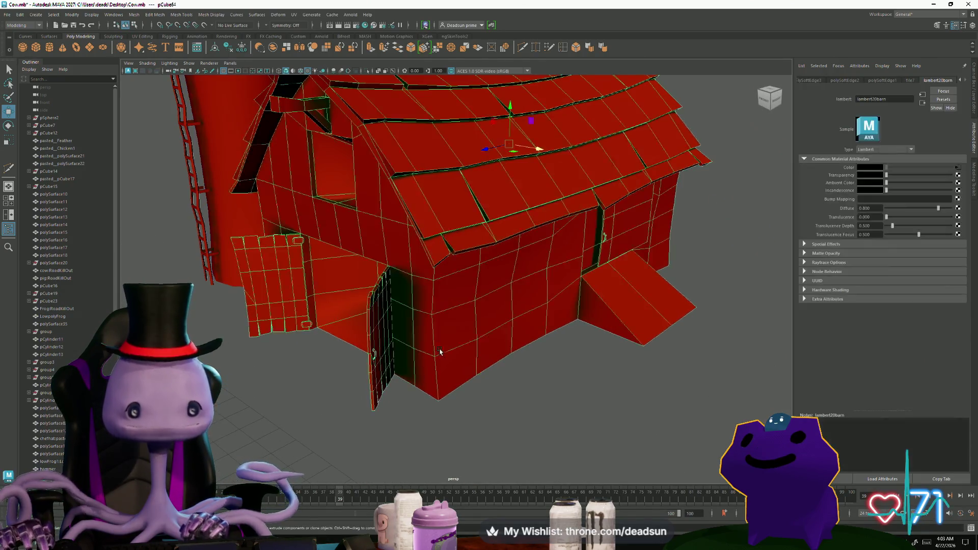
{"action": "left_click", "coordinate": [299, 15]}
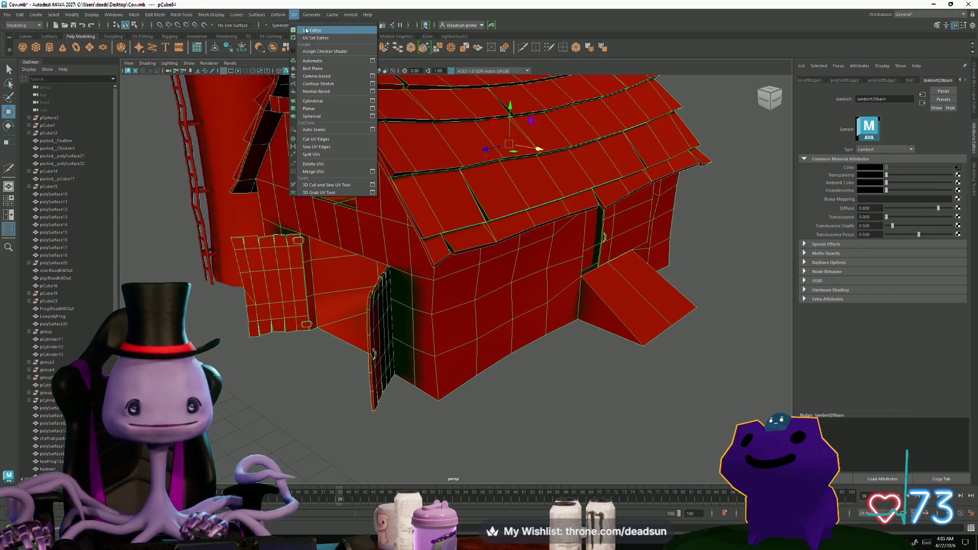
- Open the barn's UV layout and pan through its UV shells, including the plank shells
{"action": "left_click", "coordinate": [316, 29]}
{"action": "scroll", "coordinate": [621, 353], "scroll_direction": "up", "scroll_amount": 2}
{"action": "mouse_move", "coordinate": [621, 353]}
{"action": "middle_mouse_down", "text": "alt"}
{"action": "mouse_move", "coordinate": [488, 206]}
{"action": "mouse_move", "coordinate": [506, 225]}
{"action": "middle_mouse_up", "text": "alt"}
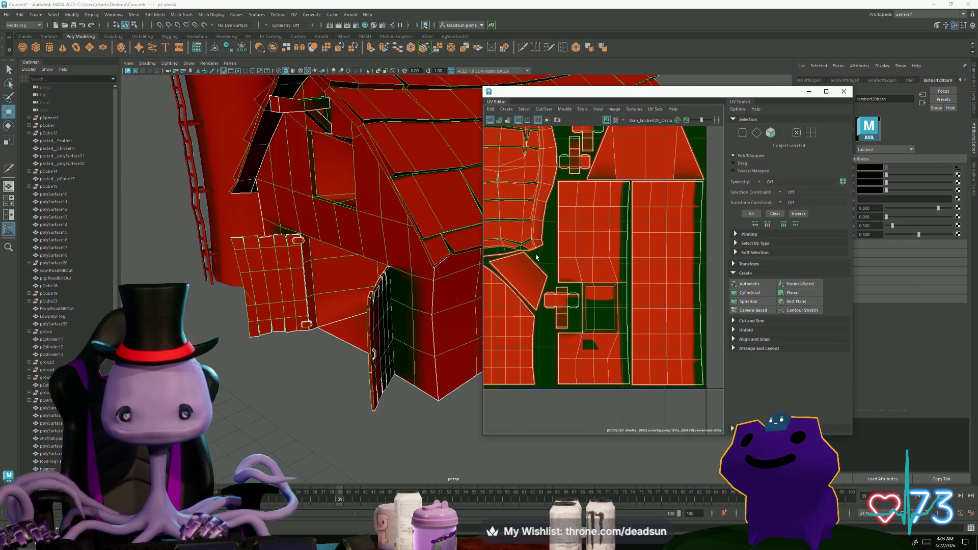
{"action": "scroll", "coordinate": [587, 360], "scroll_direction": "up", "scroll_amount": 3}
{"action": "scroll", "coordinate": [616, 304], "scroll_direction": "down", "scroll_amount": 5}
{"action": "mouse_move", "coordinate": [586, 326]}
{"action": "middle_mouse_down", "text": "alt"}
{"action": "mouse_move", "coordinate": [563, 399]}
{"action": "mouse_move", "coordinate": [600, 410]}
{"action": "mouse_move", "coordinate": [589, 415]}
{"action": "middle_mouse_up", "text": "alt"}
{"action": "scroll", "coordinate": [566, 399], "scroll_direction": "down", "scroll_amount": 2}
{"action": "scroll", "coordinate": [700, 372], "scroll_direction": "up", "scroll_amount": 3}
{"action": "scroll", "coordinate": [700, 372], "scroll_direction": "up", "scroll_amount": 3}
{"action": "mouse_move", "coordinate": [700, 372]}
{"action": "middle_mouse_down", "text": "alt"}
{"action": "mouse_move", "coordinate": [591, 286]}
{"action": "mouse_move", "coordinate": [636, 275]}
{"action": "mouse_move", "coordinate": [662, 244]}
{"action": "mouse_move", "coordinate": [676, 327]}
{"action": "mouse_move", "coordinate": [659, 222]}
{"action": "middle_mouse_up", "text": "alt"}
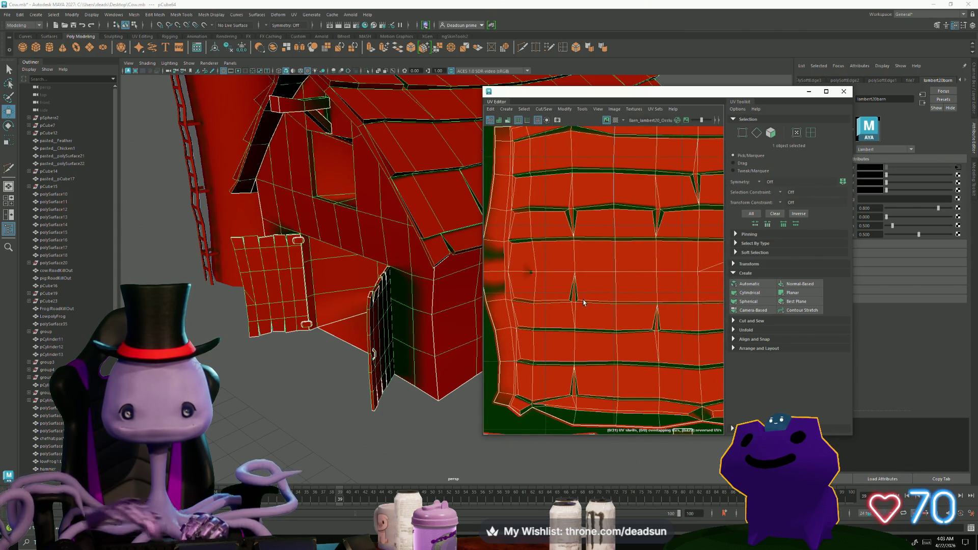
{"action": "scroll", "coordinate": [584, 302], "scroll_direction": "up", "scroll_amount": 3}
{"action": "middle_click_drag", "start_coordinate": [583, 302], "coordinate": [770, 310], "text": "alt"}
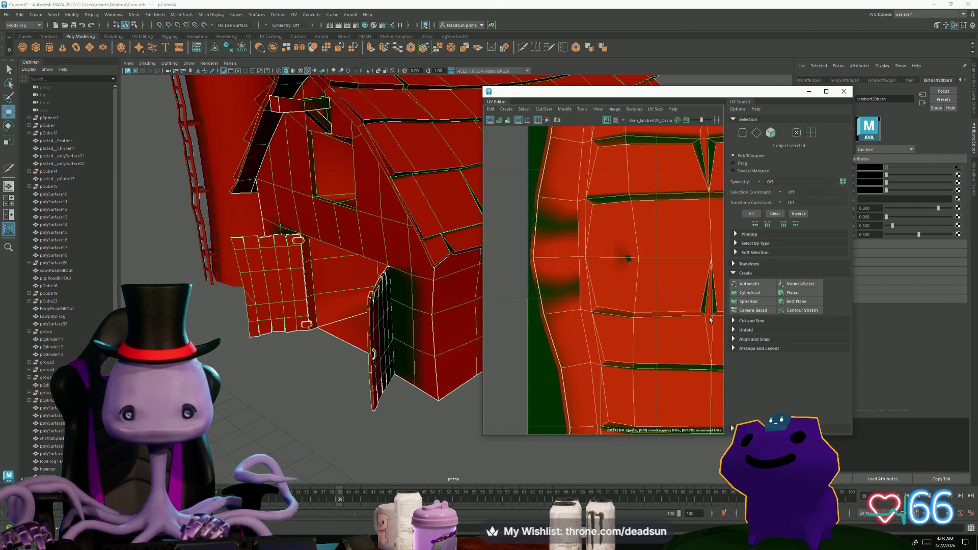
- Select edges around the barn's doorway, adding more from a low, close view
{"action": "middle_click_drag", "start_coordinate": [711, 320], "coordinate": [661, 331], "text": "alt"}
{"action": "mouse_move", "coordinate": [356, 305]}
{"action": "left_mouse_down", "text": "alt"}
{"action": "mouse_move", "coordinate": [296, 352]}
{"action": "mouse_move", "coordinate": [313, 300]}
{"action": "left_mouse_up", "text": "alt"}
{"action": "mouse_move", "coordinate": [314, 285]}
{"action": "right_mouse_down"}
{"action": "mouse_move", "coordinate": [315, 266]}
{"action": "mouse_move", "coordinate": [294, 284]}
{"action": "right_mouse_up"}
{"action": "mouse_move", "coordinate": [294, 284]}
{"action": "left_mouse_down", "text": "alt"}
{"action": "mouse_move", "coordinate": [294, 316]}
{"action": "mouse_move", "coordinate": [295, 254]}
{"action": "mouse_move", "coordinate": [275, 285]}
{"action": "mouse_move", "coordinate": [308, 295]}
{"action": "mouse_move", "coordinate": [337, 286]}
{"action": "mouse_move", "coordinate": [309, 262]}
{"action": "left_mouse_up", "text": "alt"}
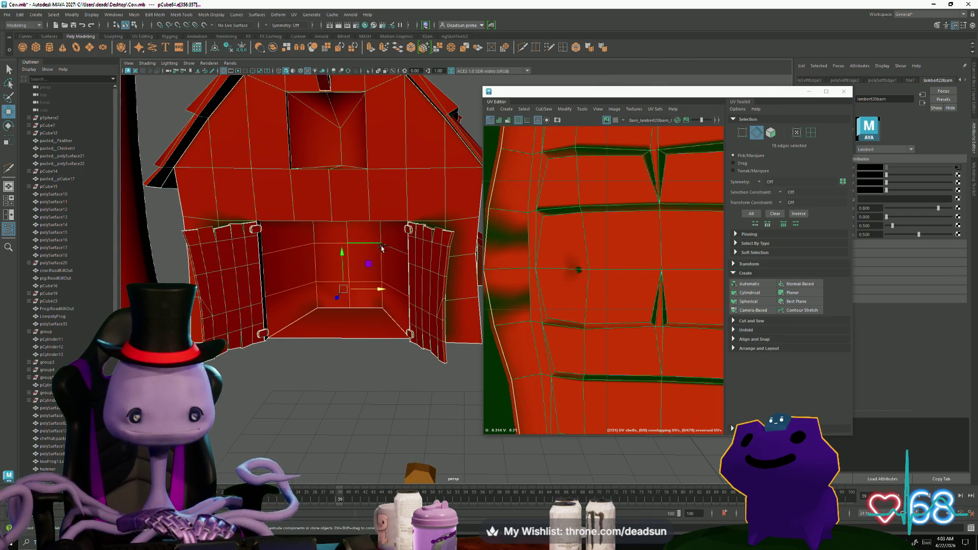
{"action": "left_click", "coordinate": [357, 230], "text": "shift"}
{"action": "left_click_drag", "start_coordinate": [357, 230], "coordinate": [326, 244], "text": "alt"}
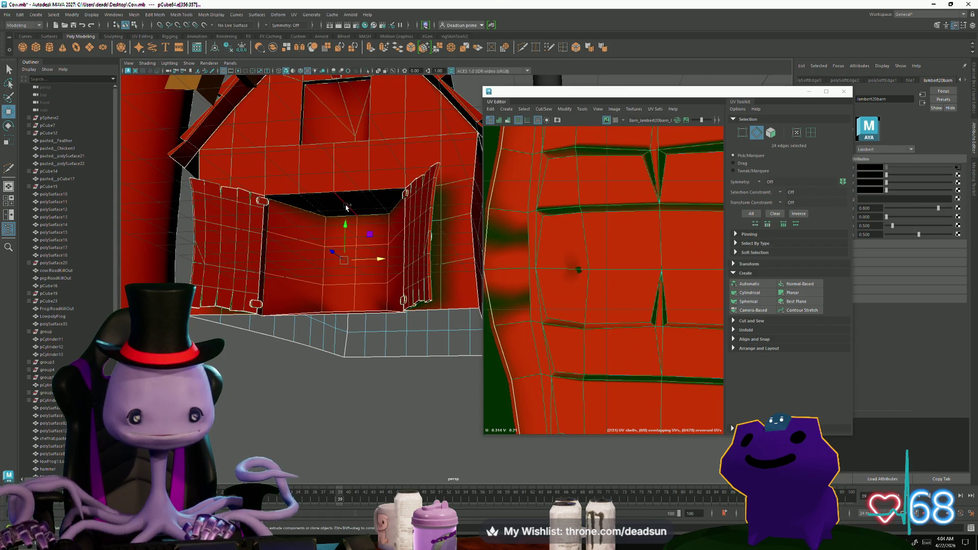
{"action": "left_click", "coordinate": [397, 206], "text": "shift"}
{"action": "left_click_drag", "start_coordinate": [397, 206], "coordinate": [370, 309], "text": "alt"}
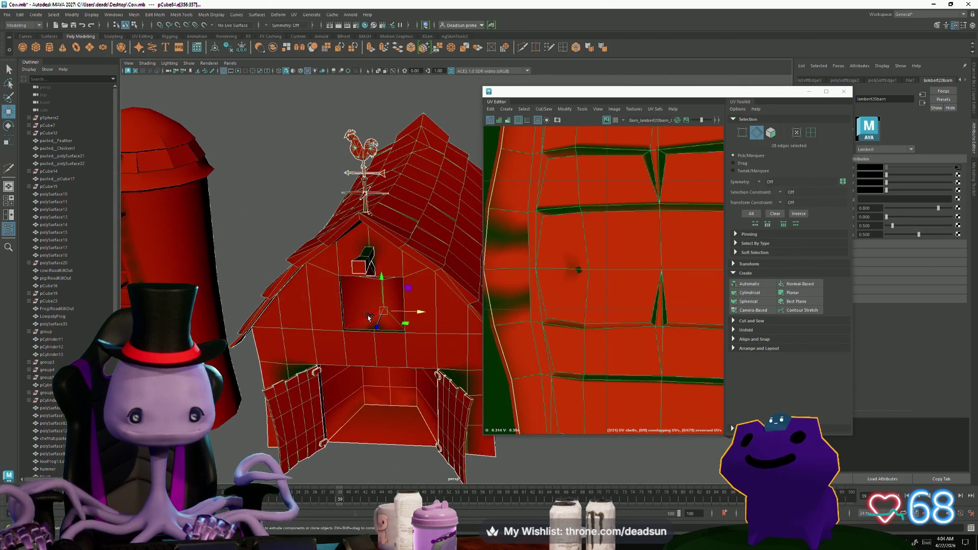
- Orbit up over the barn's upper walls and roof to review the edge selection
{"action": "scroll", "coordinate": [350, 287], "scroll_direction": "up", "scroll_amount": 5}
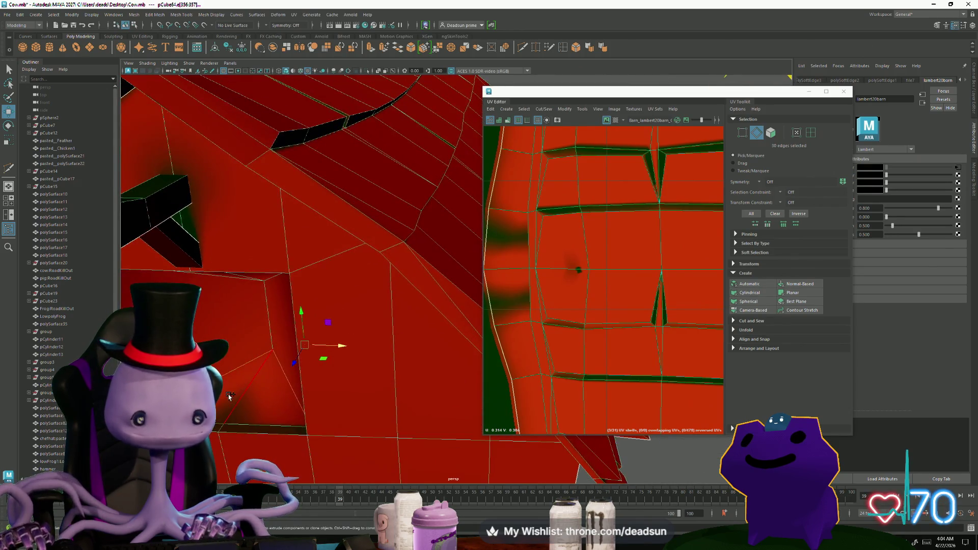
{"action": "scroll", "coordinate": [264, 395], "scroll_direction": "down", "scroll_amount": 5}
{"action": "scroll", "coordinate": [301, 365], "scroll_direction": "up", "scroll_amount": 5}
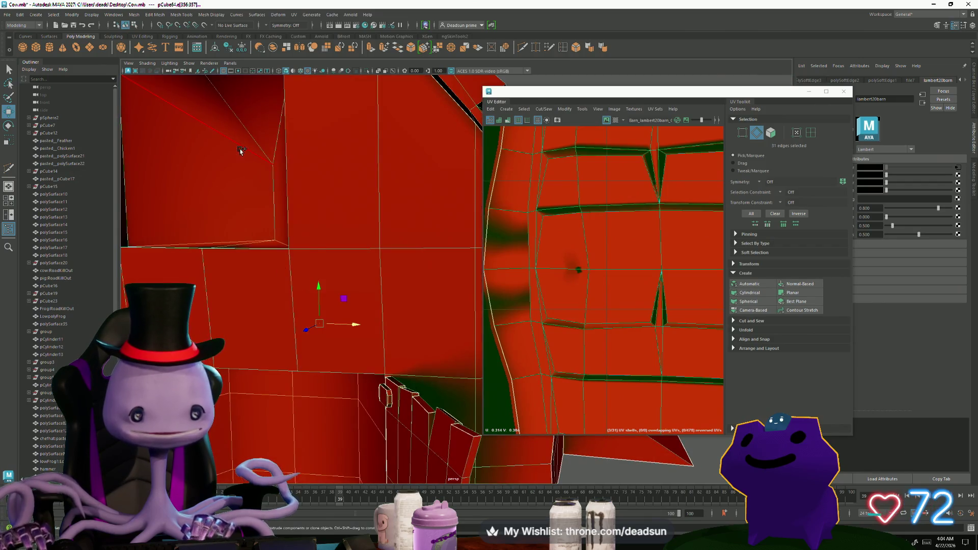
{"action": "scroll", "coordinate": [273, 174], "scroll_direction": "down", "scroll_amount": 5}
{"action": "mouse_move", "coordinate": [272, 174]}
{"action": "left_mouse_down", "text": "alt"}
{"action": "mouse_move", "coordinate": [284, 362]}
{"action": "mouse_move", "coordinate": [306, 352]}
{"action": "mouse_move", "coordinate": [282, 349]}
{"action": "left_mouse_up", "text": "alt"}
{"action": "scroll", "coordinate": [282, 349], "scroll_direction": "up", "scroll_amount": 3}
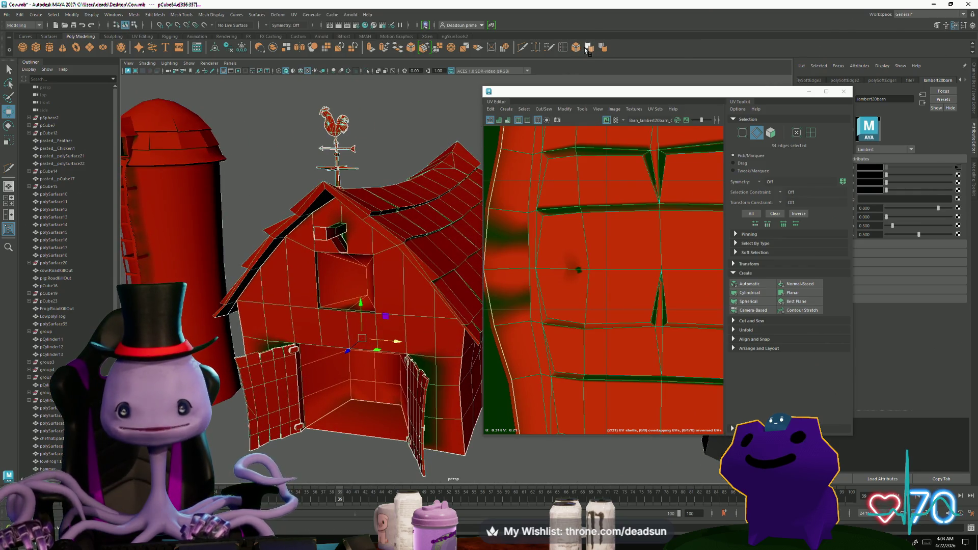
{"action": "left_click_drag", "start_coordinate": [306, 265], "coordinate": [374, 246], "text": "alt"}
{"action": "right_click", "coordinate": [374, 246]}
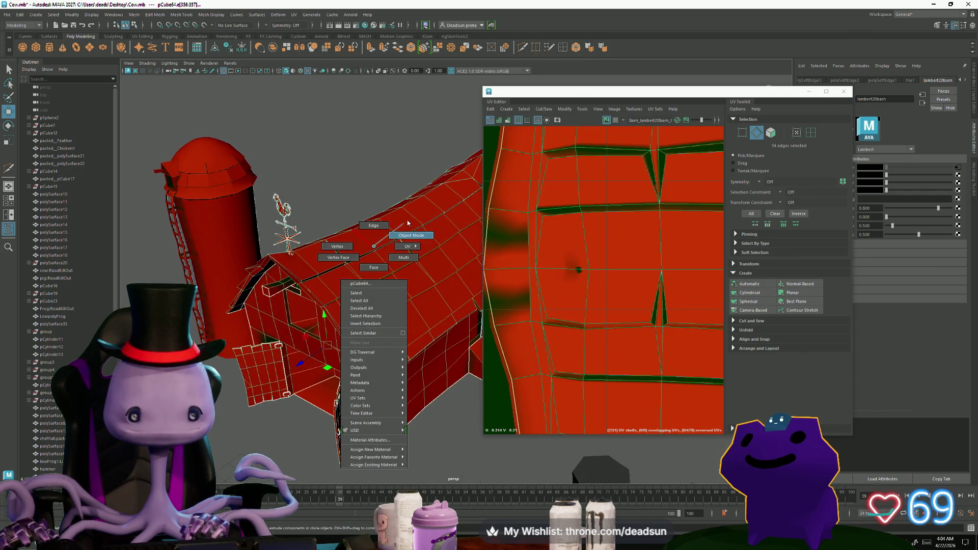
- Return to Object Mode and export the selected barn over the existing Barn.fbx
{"action": "left_click", "coordinate": [408, 223]}
{"action": "scroll", "coordinate": [447, 272], "scroll_direction": "down", "scroll_amount": 5}
{"action": "mouse_move", "coordinate": [422, 312]}
{"action": "left_mouse_down", "text": "alt"}
{"action": "mouse_move", "coordinate": [306, 342]}
{"action": "mouse_move", "coordinate": [324, 298]}
{"action": "left_mouse_up", "text": "alt"}
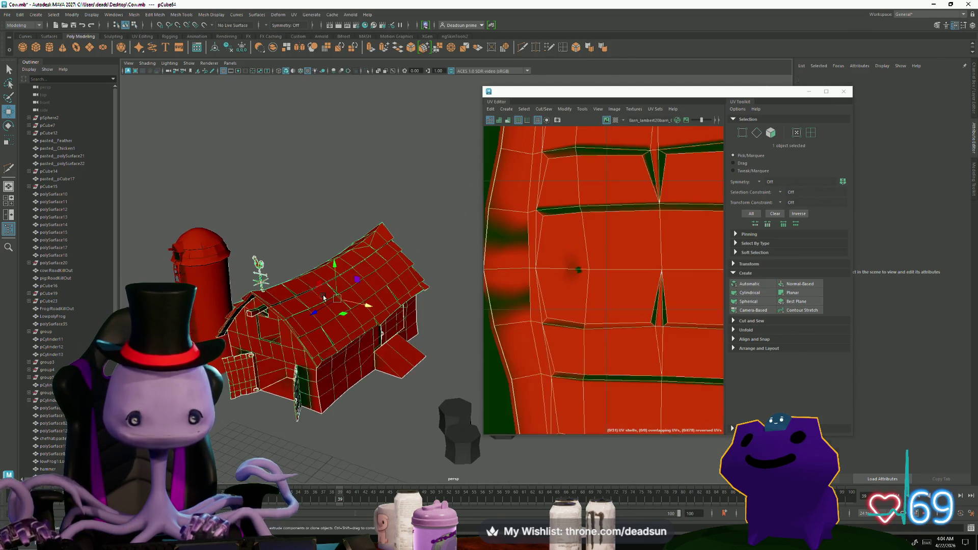
{"action": "left_click", "coordinate": [7, 15]}
{"action": "left_click", "coordinate": [51, 119]}
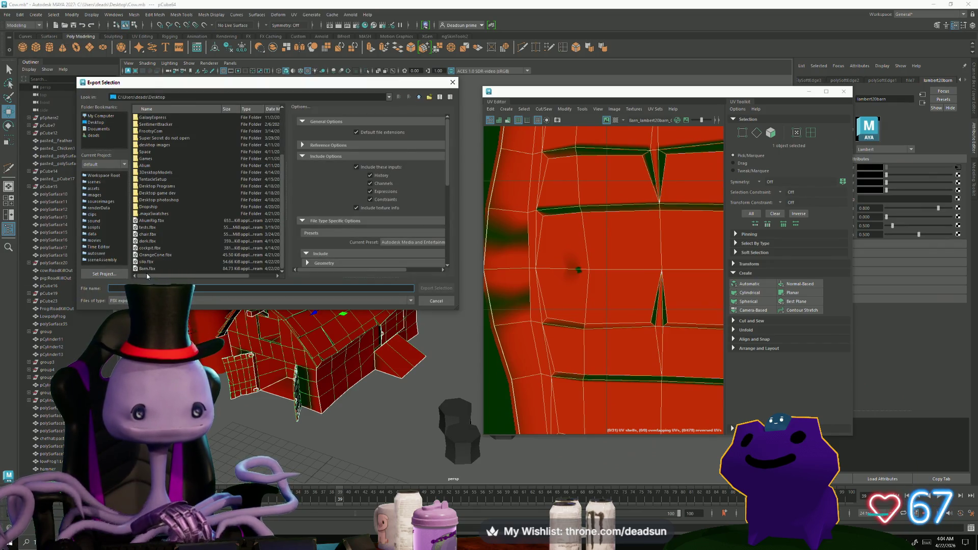
{"action": "left_click", "coordinate": [148, 269]}
{"action": "left_click", "coordinate": [436, 288]}
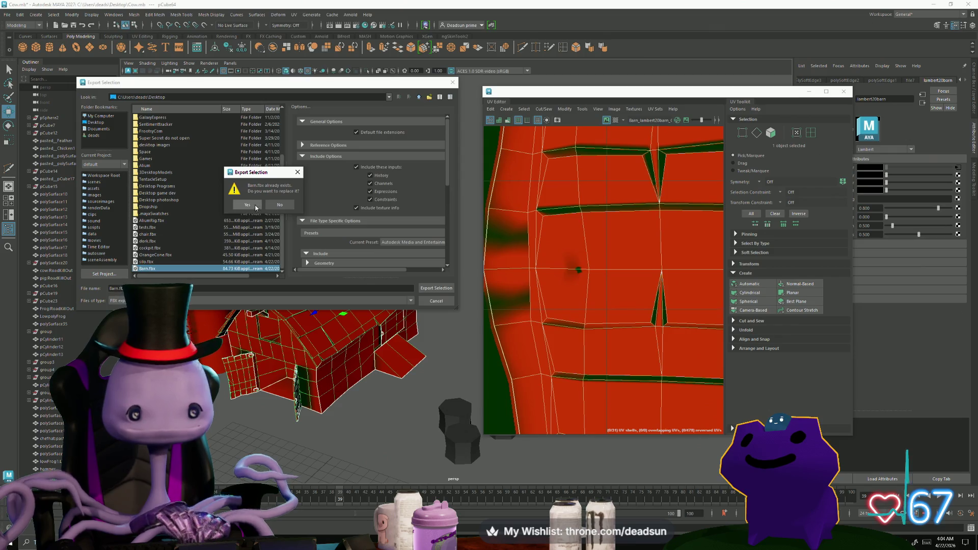
{"action": "left_click", "coordinate": [247, 204]}
- Save the Maya scene and switch to Substance Painter
{"action": "left_click", "coordinate": [7, 15]}
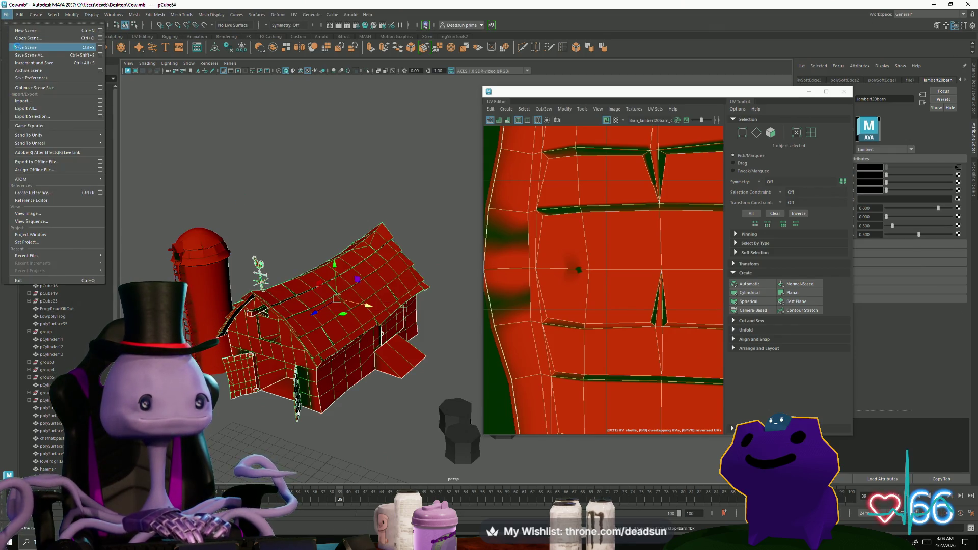
{"action": "left_click", "coordinate": [17, 46]}
{"action": "key", "text": "alt+Tab"}
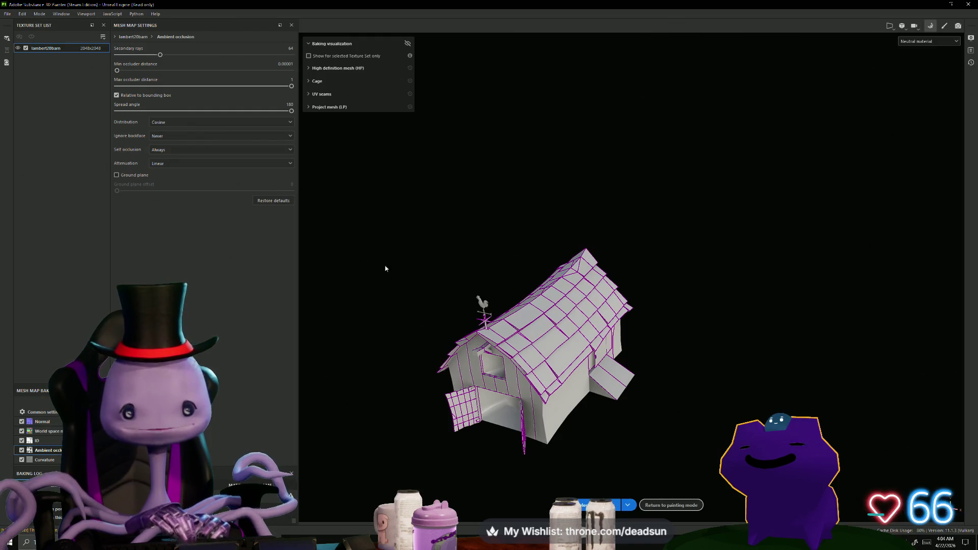
- Create a new project from the Desktop Barn.fbx, discarding changes to the old project
{"action": "left_click", "coordinate": [945, 26]}
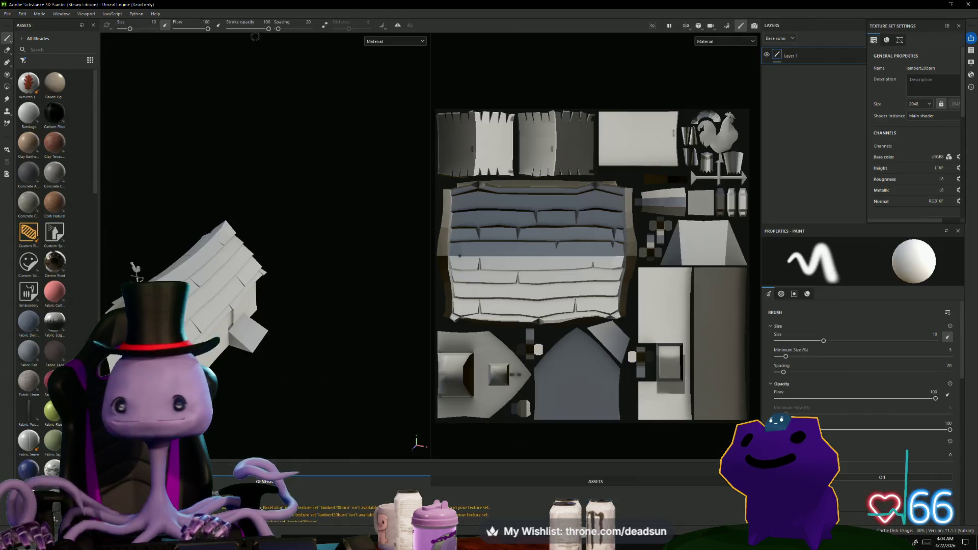
{"action": "left_click", "coordinate": [8, 14]}
{"action": "left_click", "coordinate": [23, 24]}
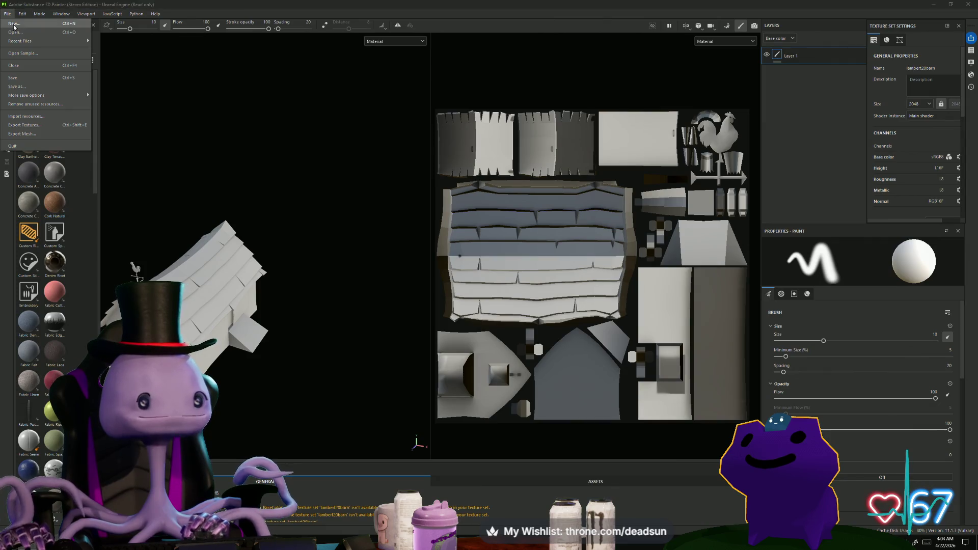
{"action": "left_click", "coordinate": [561, 182]}
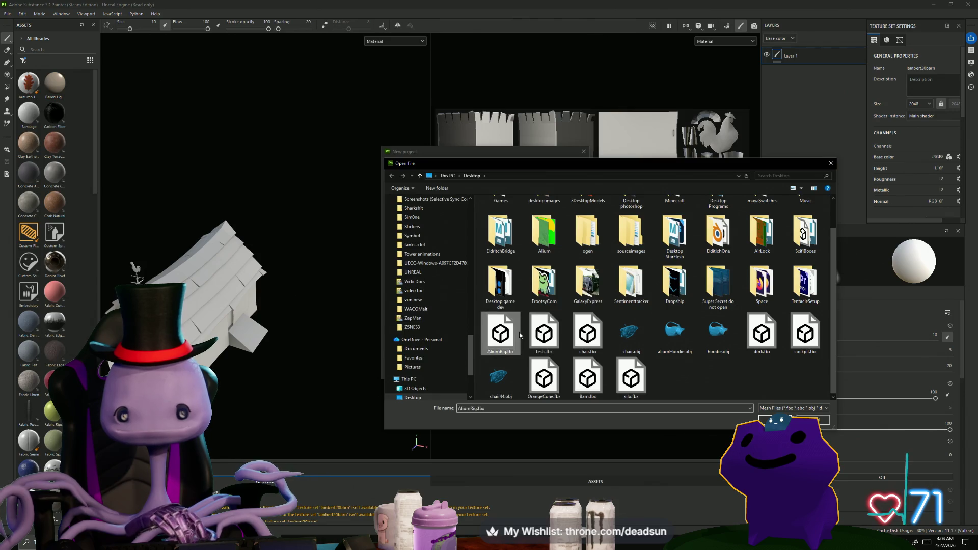
{"action": "left_click", "coordinate": [594, 337]}
{"action": "left_click", "coordinate": [587, 379]}
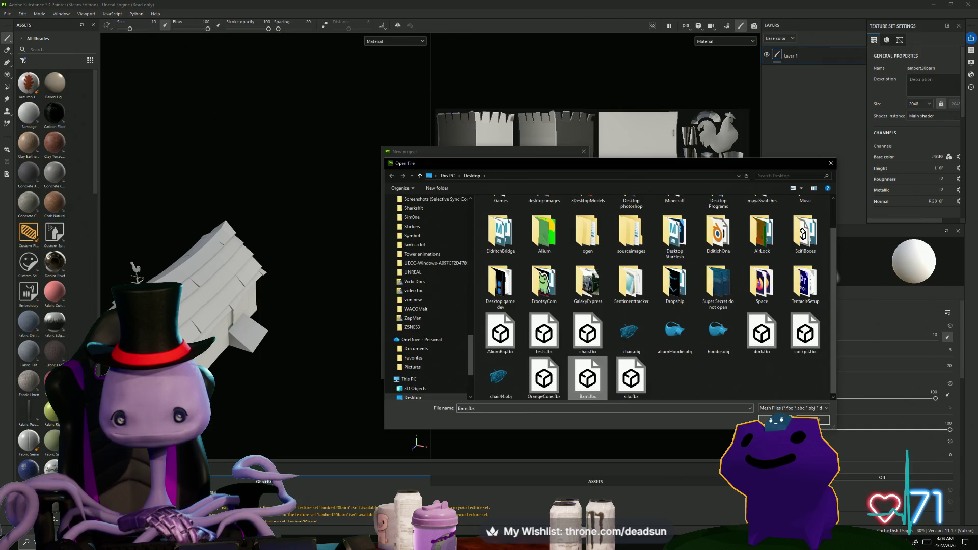
{"action": "key", "text": "Return"}
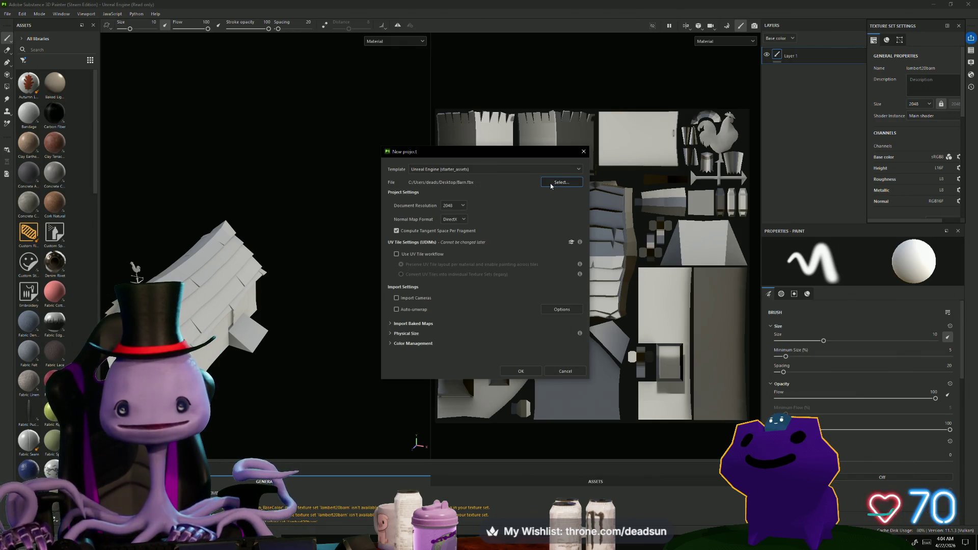
{"action": "left_click", "coordinate": [550, 184]}
{"action": "key", "text": "Escape"}
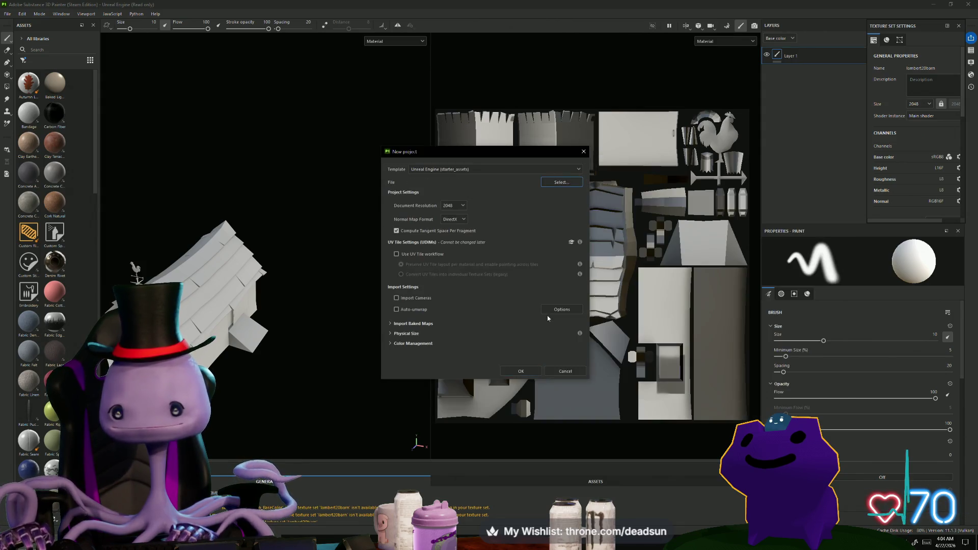
{"action": "left_click", "coordinate": [532, 373]}
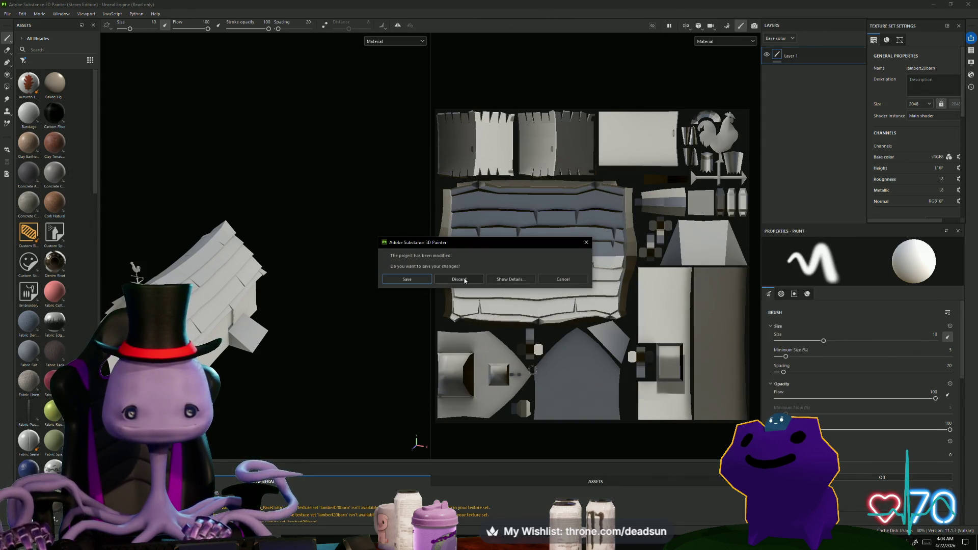
{"action": "left_click", "coordinate": [464, 281]}
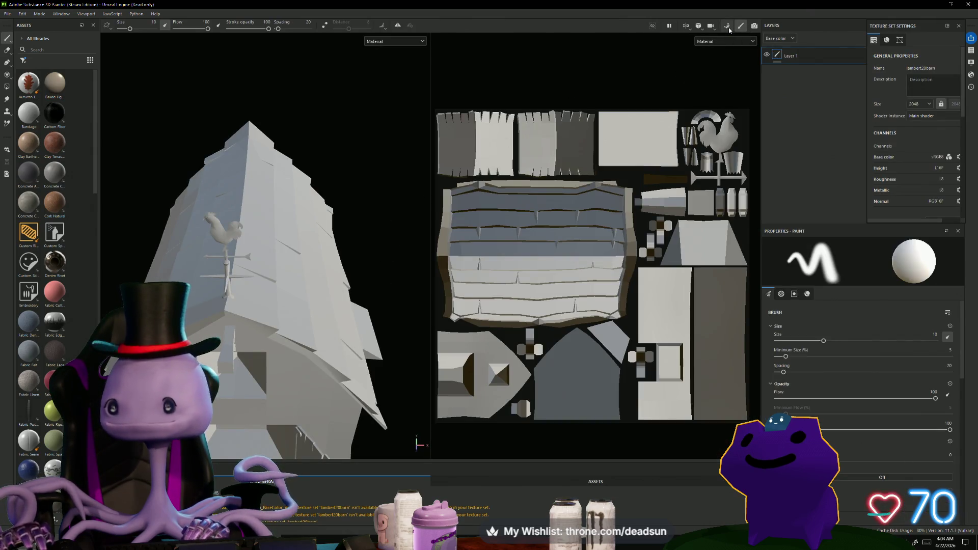
{"action": "left_click", "coordinate": [727, 25]}
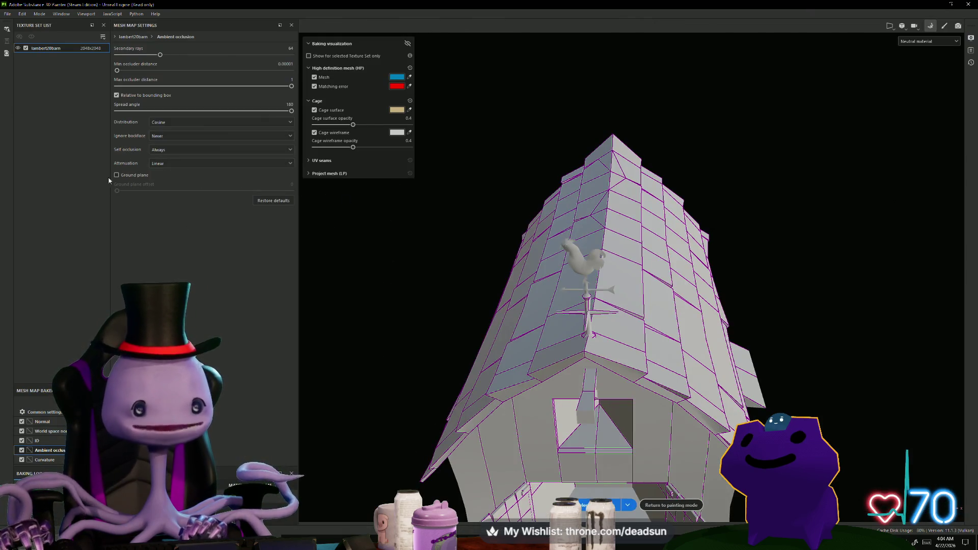
- Bake the new barn project's mesh maps using the common bake settings
{"action": "mouse_move", "coordinate": [553, 449]}
{"action": "left_mouse_down", "text": "alt"}
{"action": "mouse_move", "coordinate": [392, 426]}
{"action": "mouse_move", "coordinate": [355, 396]}
{"action": "mouse_move", "coordinate": [239, 349]}
{"action": "left_mouse_up", "text": "alt"}
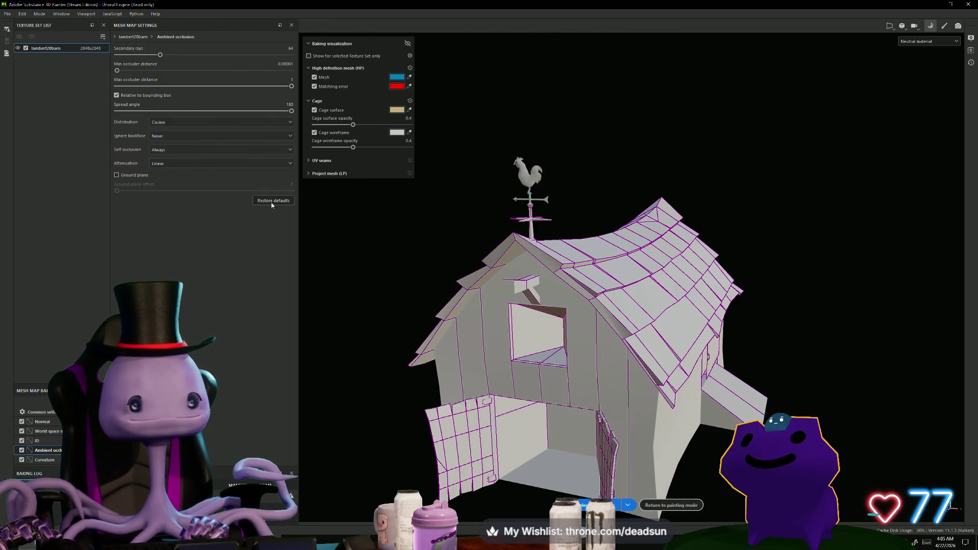
{"action": "double_click", "coordinate": [47, 49]}
{"action": "left_click", "coordinate": [44, 413]}
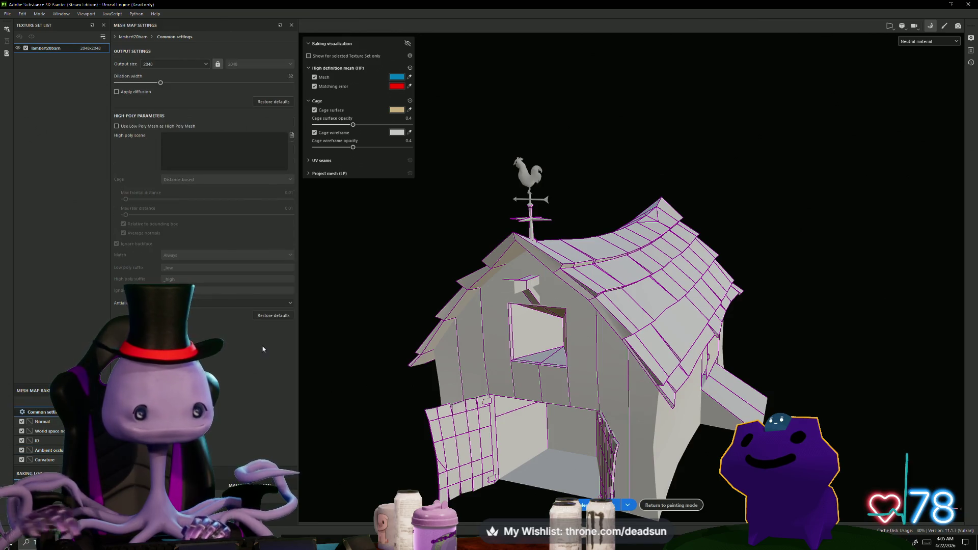
{"action": "left_click", "coordinate": [593, 505]}
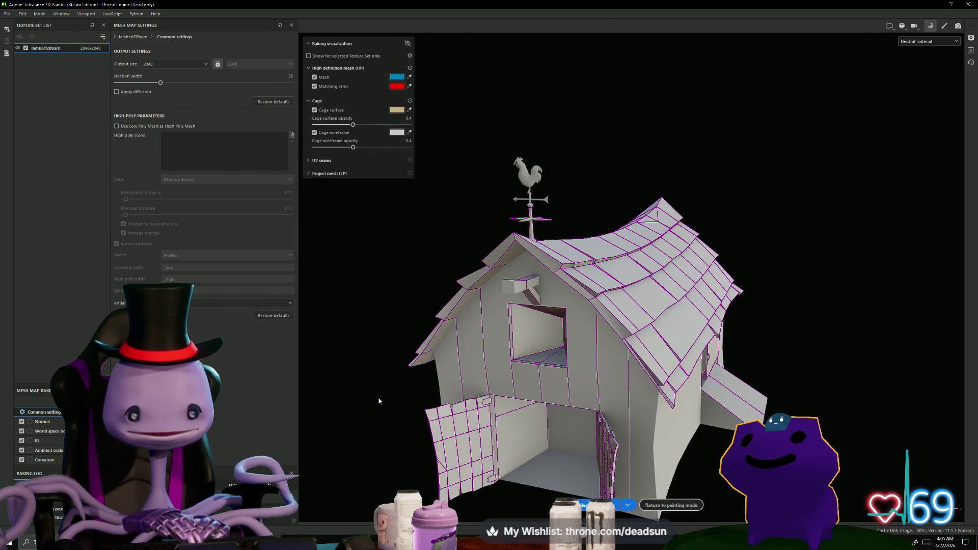
- Orbit around the baked barn, review the Ambient occlusion settings, and switch to Maya
{"action": "mouse_move", "coordinate": [379, 400]}
{"action": "left_mouse_down", "text": "alt"}
{"action": "mouse_move", "coordinate": [338, 367]}
{"action": "mouse_move", "coordinate": [404, 395]}
{"action": "mouse_move", "coordinate": [434, 321]}
{"action": "mouse_move", "coordinate": [441, 347]}
{"action": "mouse_move", "coordinate": [406, 371]}
{"action": "mouse_move", "coordinate": [376, 449]}
{"action": "mouse_move", "coordinate": [428, 332]}
{"action": "mouse_move", "coordinate": [408, 323]}
{"action": "mouse_move", "coordinate": [425, 381]}
{"action": "left_mouse_up", "text": "alt"}
{"action": "right_click_drag", "start_coordinate": [426, 381], "coordinate": [476, 429], "text": "alt"}
{"action": "mouse_move", "coordinate": [477, 428]}
{"action": "left_mouse_down", "text": "alt"}
{"action": "mouse_move", "coordinate": [472, 395]}
{"action": "mouse_move", "coordinate": [463, 419]}
{"action": "mouse_move", "coordinate": [476, 422]}
{"action": "mouse_move", "coordinate": [506, 384]}
{"action": "mouse_move", "coordinate": [453, 436]}
{"action": "mouse_move", "coordinate": [418, 416]}
{"action": "mouse_move", "coordinate": [456, 382]}
{"action": "left_mouse_up", "text": "alt"}
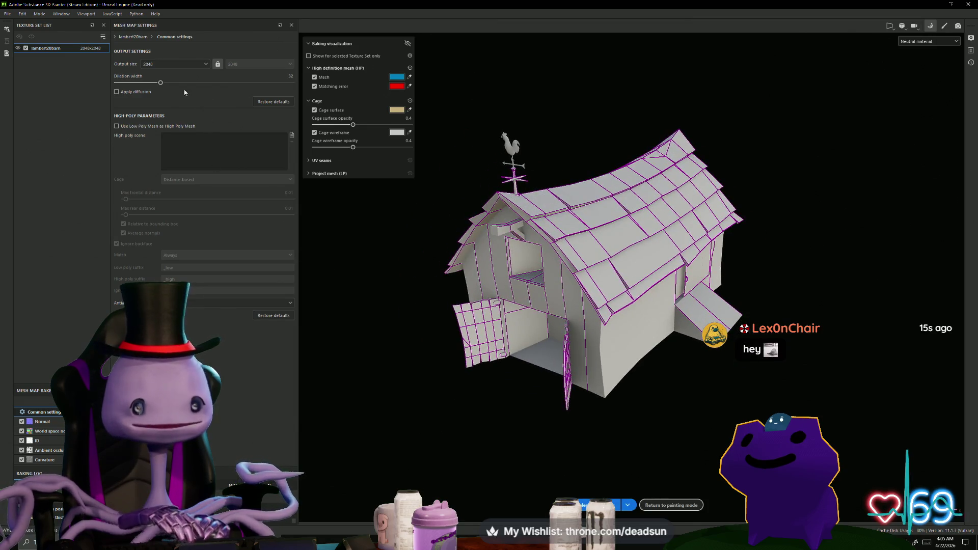
{"action": "left_click", "coordinate": [46, 449]}
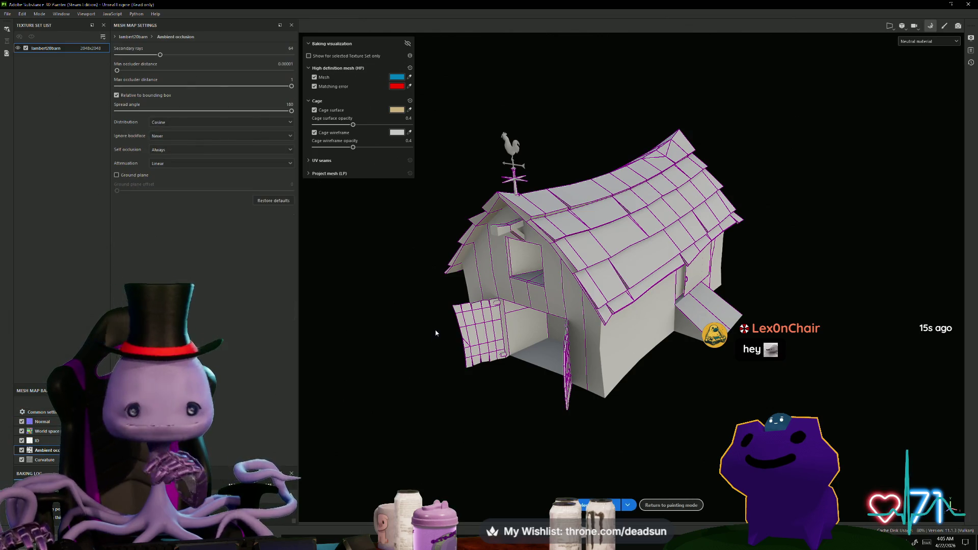
{"action": "key", "text": "alt+Tab"}
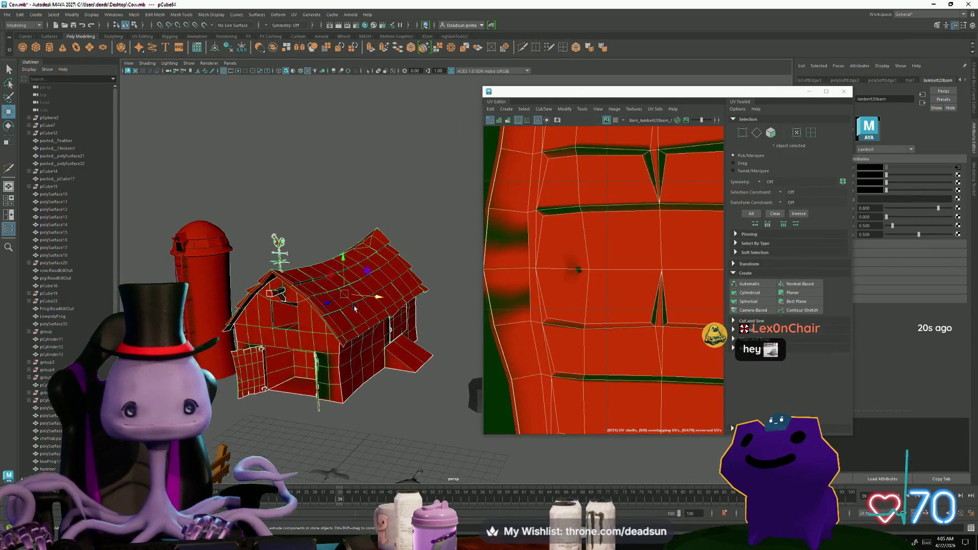
- Close the UV Editor and survey the farm, revealing the house and fence and checking the silo's material
{"action": "left_click", "coordinate": [843, 91]}
{"action": "right_click_drag", "start_coordinate": [318, 266], "coordinate": [443, 184]}
{"action": "left_click", "coordinate": [443, 183]}
{"action": "mouse_move", "coordinate": [444, 183]}
{"action": "left_mouse_down", "text": "alt"}
{"action": "mouse_move", "coordinate": [323, 228]}
{"action": "mouse_move", "coordinate": [433, 415]}
{"action": "mouse_move", "coordinate": [315, 277]}
{"action": "mouse_move", "coordinate": [402, 298]}
{"action": "mouse_move", "coordinate": [432, 343]}
{"action": "mouse_move", "coordinate": [286, 338]}
{"action": "mouse_move", "coordinate": [578, 343]}
{"action": "left_mouse_up", "text": "alt"}
{"action": "left_click", "coordinate": [322, 228]}
{"action": "left_click", "coordinate": [316, 277]}
- Check the barn's material, frame the barn and silo, then return to Substance Painter
{"action": "left_click", "coordinate": [417, 347]}
{"action": "scroll", "coordinate": [578, 342], "scroll_direction": "down", "scroll_amount": 5}
{"action": "left_click_drag", "start_coordinate": [437, 331], "coordinate": [458, 342], "text": "alt"}
{"action": "left_click", "coordinate": [430, 406]}
{"action": "scroll", "coordinate": [431, 406], "scroll_direction": "down", "scroll_amount": 5}
{"action": "scroll", "coordinate": [448, 413], "scroll_direction": "up", "scroll_amount": 8}
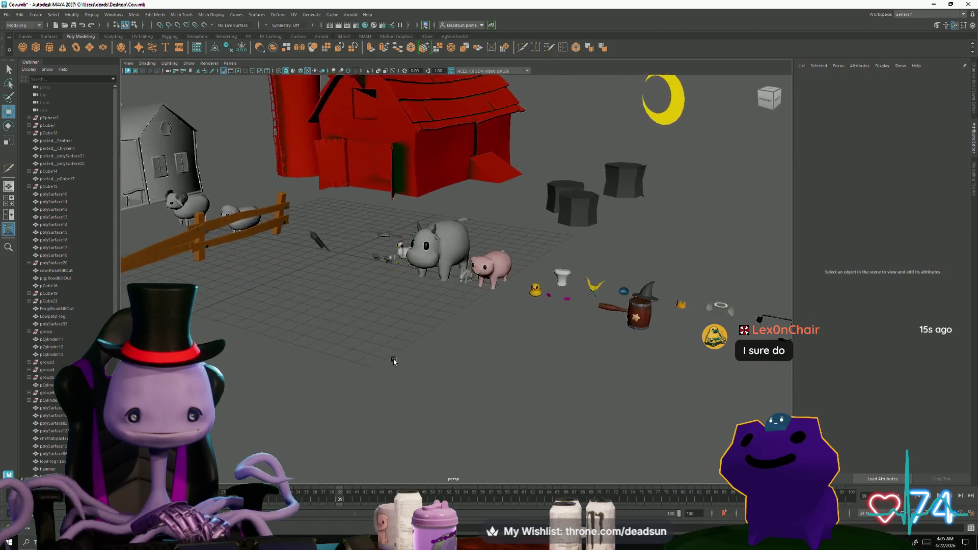
{"action": "mouse_move", "coordinate": [474, 419]}
{"action": "left_mouse_down", "text": "alt"}
{"action": "mouse_move", "coordinate": [509, 399]}
{"action": "mouse_move", "coordinate": [514, 407]}
{"action": "mouse_move", "coordinate": [456, 404]}
{"action": "mouse_move", "coordinate": [407, 422]}
{"action": "mouse_move", "coordinate": [349, 413]}
{"action": "left_mouse_up", "text": "alt"}
{"action": "scroll", "coordinate": [469, 436], "scroll_direction": "down", "scroll_amount": 5}
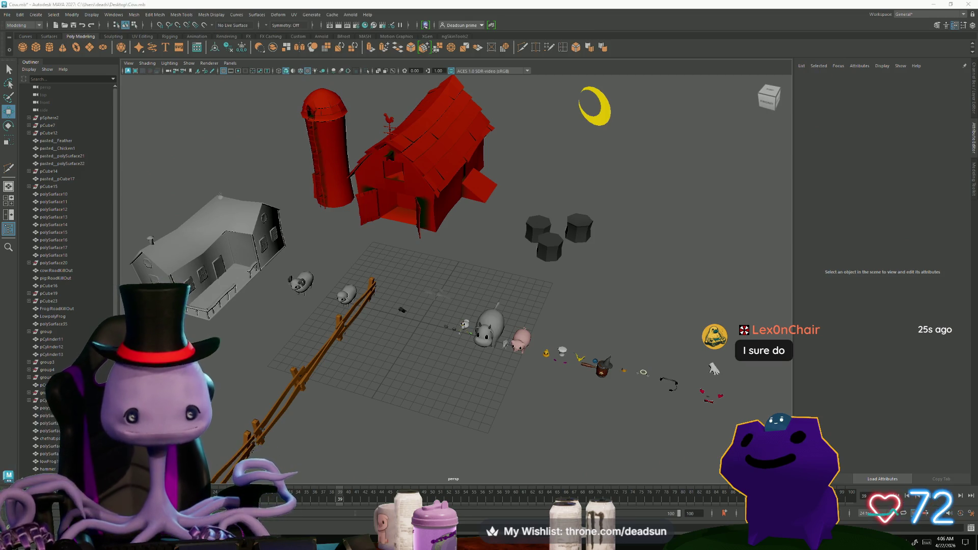
{"action": "key", "text": "alt+Tab"}
{"action": "left_click_drag", "start_coordinate": [428, 286], "coordinate": [448, 298], "text": "alt"}
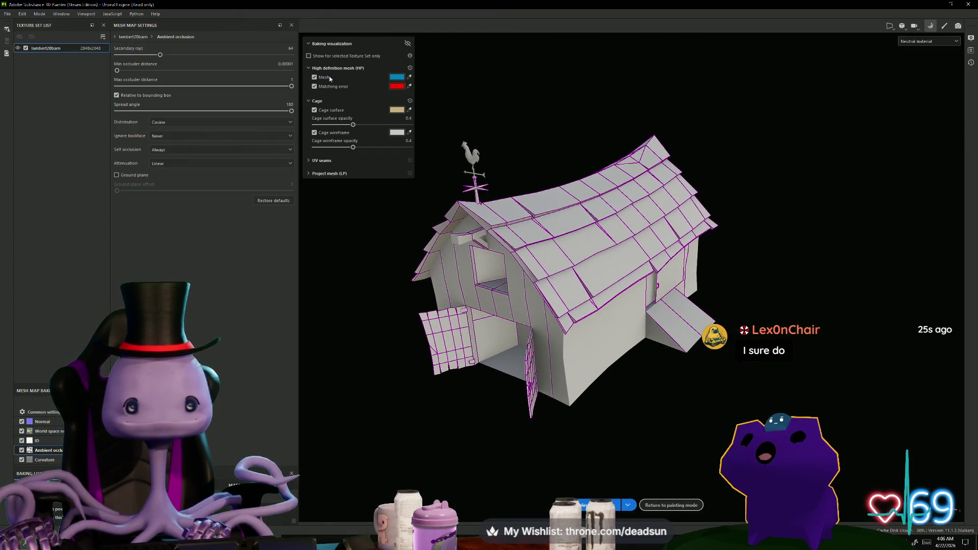
- Lower the cage surface opacity to 0.37 and raise Ambient occlusion secondary rays to 256
{"action": "left_click", "coordinate": [354, 125]}
{"action": "left_click_drag", "start_coordinate": [354, 125], "coordinate": [350, 124]}
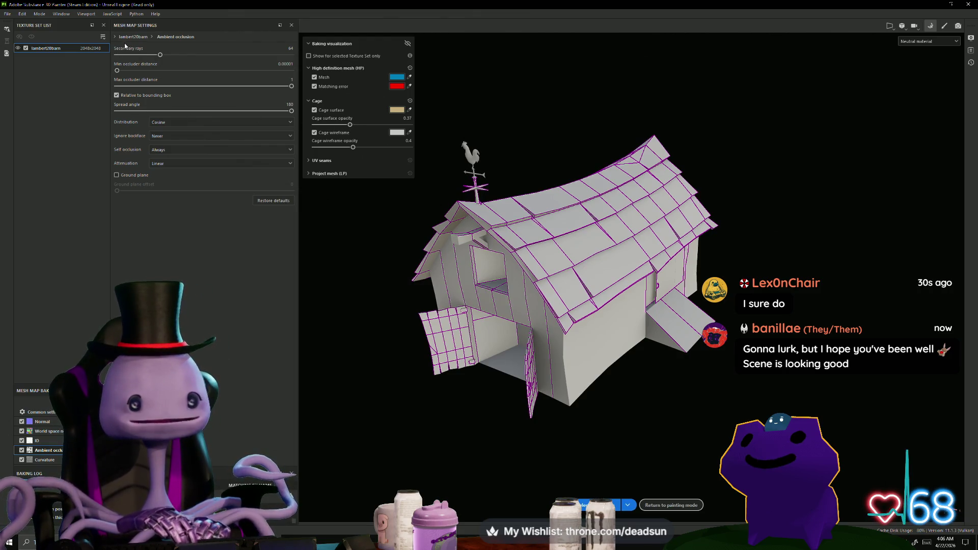
{"action": "left_click", "coordinate": [26, 443]}
{"action": "left_click", "coordinate": [42, 451]}
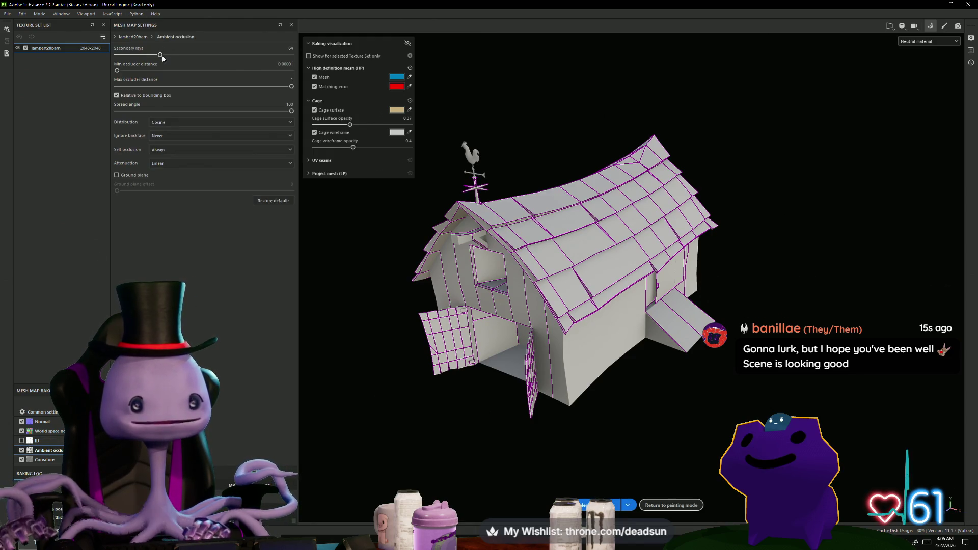
{"action": "left_click_drag", "start_coordinate": [165, 57], "coordinate": [298, 57]}
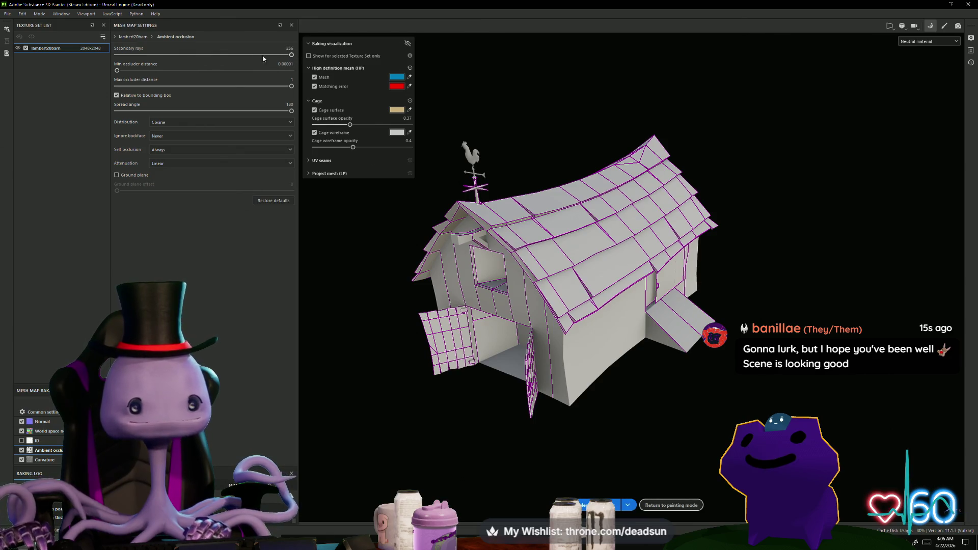
- Review the Normal, ID, Ambient occlusion and common bake settings
{"action": "left_click", "coordinate": [58, 422]}
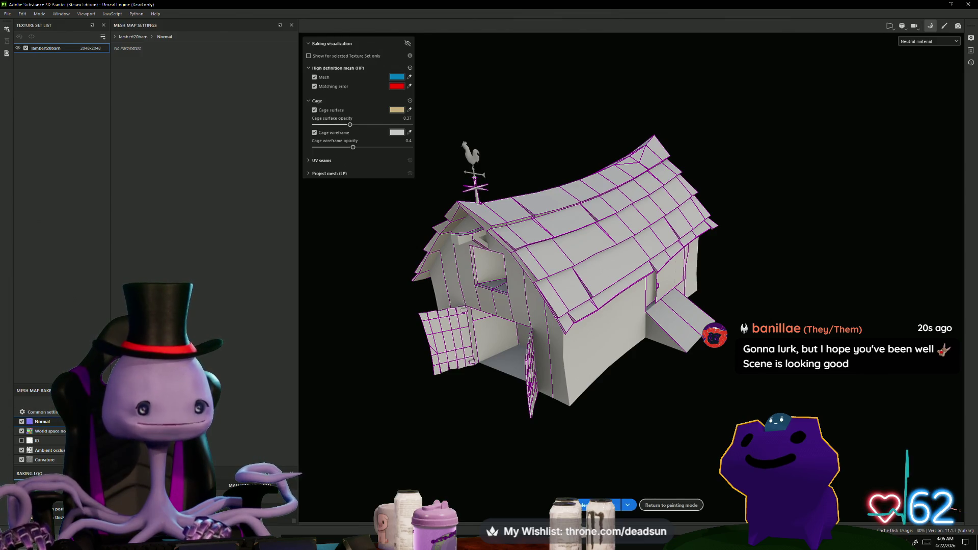
{"action": "left_click", "coordinate": [60, 441]}
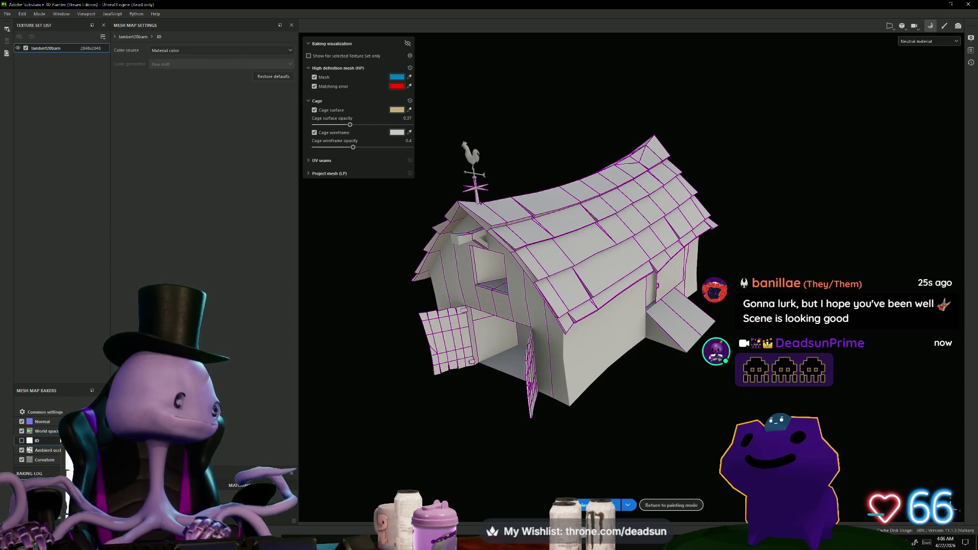
{"action": "left_click", "coordinate": [47, 451]}
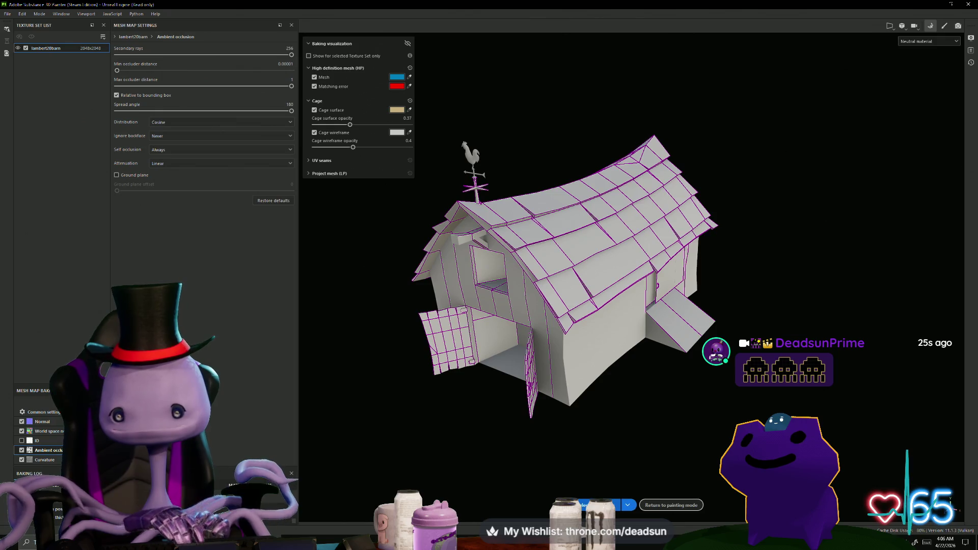
{"action": "left_click", "coordinate": [41, 411]}
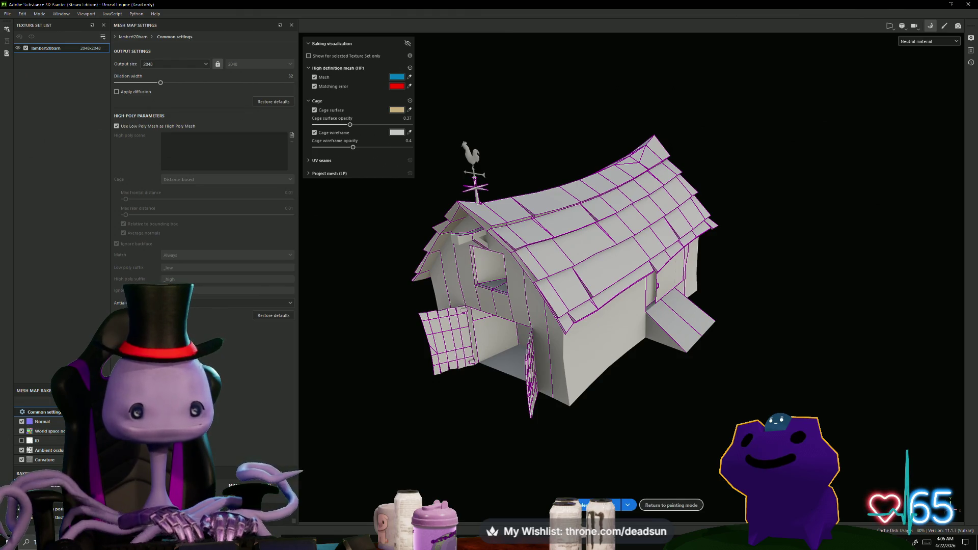
- Bake the barn's mesh maps, inspect the result and minimize Substance Painter
{"action": "left_click", "coordinate": [583, 505]}
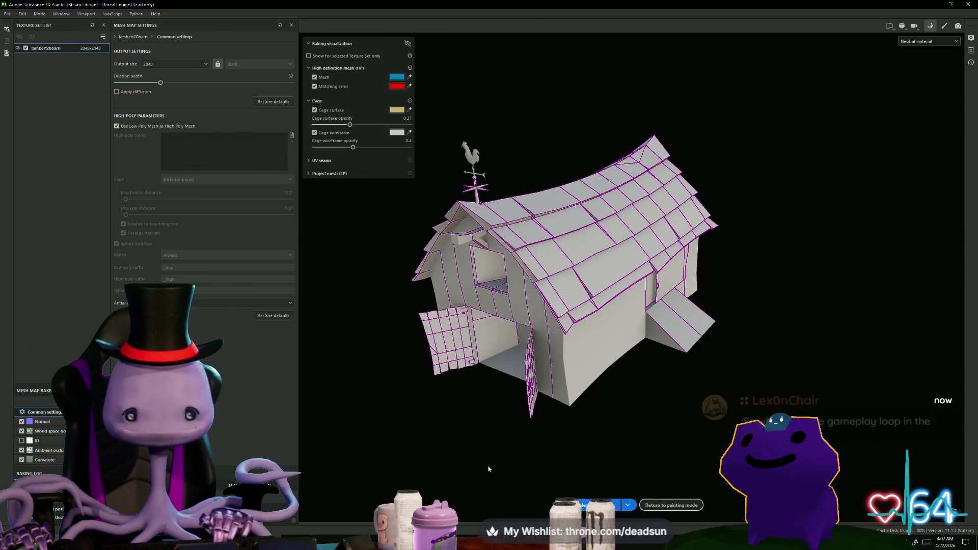
{"action": "mouse_move", "coordinate": [469, 410]}
{"action": "left_mouse_down", "text": "alt"}
{"action": "mouse_move", "coordinate": [421, 454]}
{"action": "mouse_move", "coordinate": [520, 430]}
{"action": "mouse_move", "coordinate": [642, 354]}
{"action": "mouse_move", "coordinate": [578, 402]}
{"action": "mouse_move", "coordinate": [471, 437]}
{"action": "mouse_move", "coordinate": [498, 443]}
{"action": "mouse_move", "coordinate": [713, 405]}
{"action": "mouse_move", "coordinate": [502, 438]}
{"action": "mouse_move", "coordinate": [460, 422]}
{"action": "mouse_move", "coordinate": [520, 395]}
{"action": "mouse_move", "coordinate": [473, 430]}
{"action": "left_mouse_up", "text": "alt"}
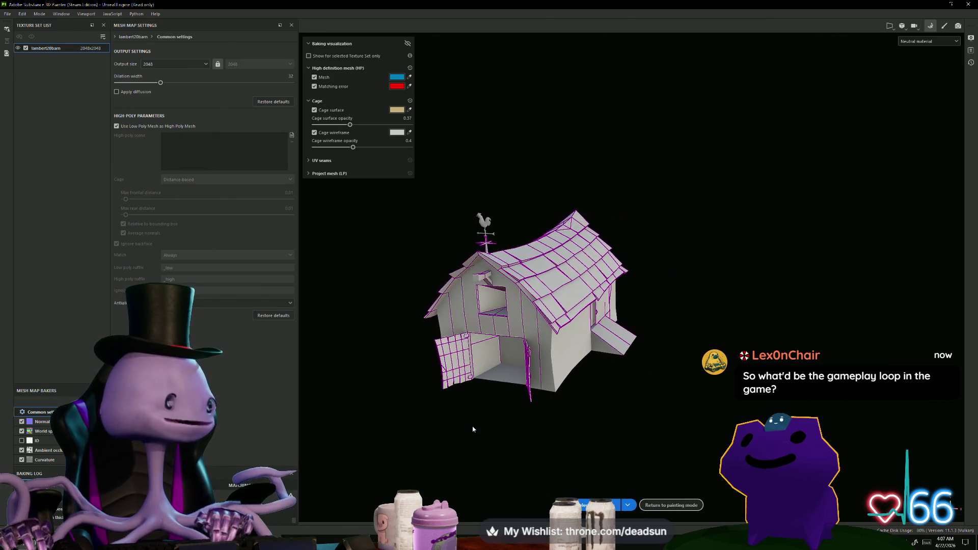
{"action": "left_click", "coordinate": [935, 6]}
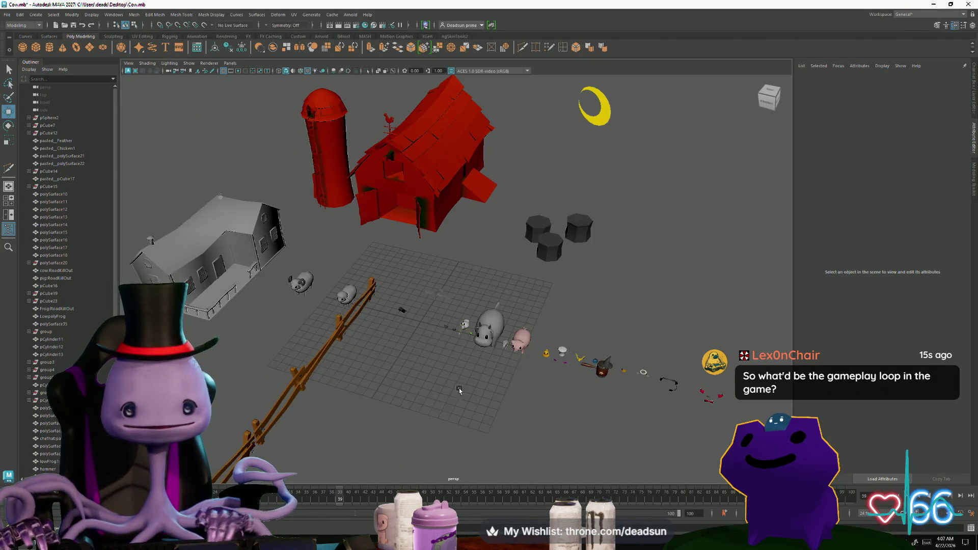
- Maximize the ufoclawgame.mp4 video, rewind it to 0:00 and toggle playback
{"action": "scroll", "coordinate": [459, 388], "scroll_direction": "down", "scroll_amount": 3}
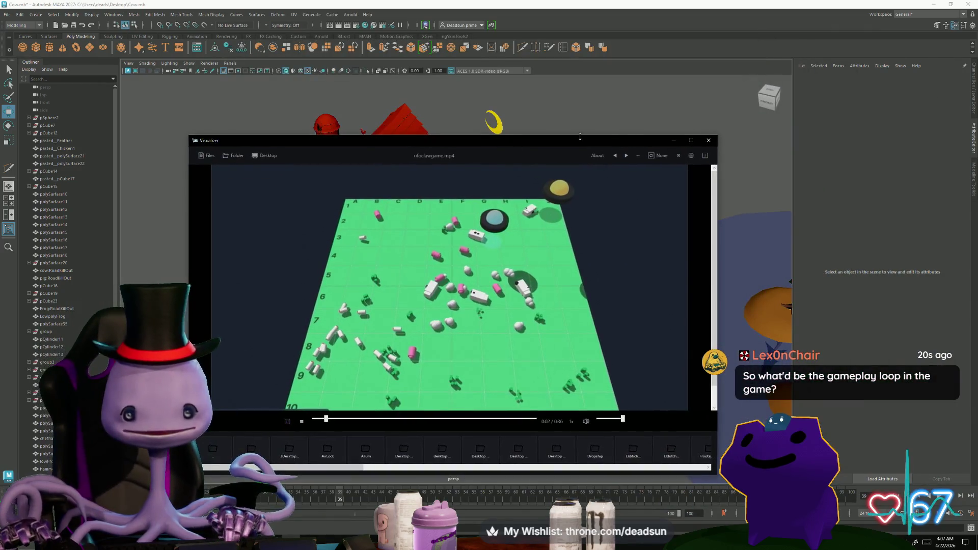
{"action": "left_click", "coordinate": [690, 142]}
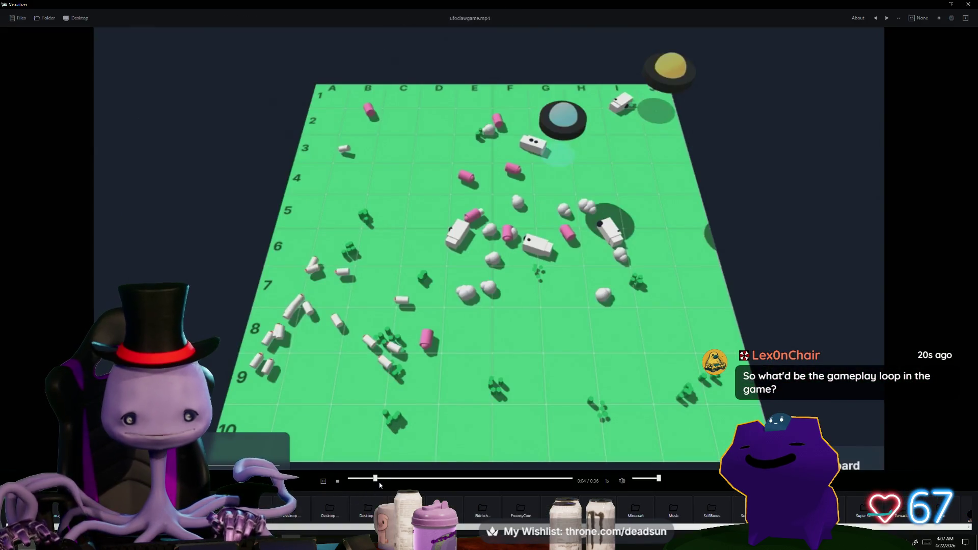
{"action": "left_click_drag", "start_coordinate": [380, 483], "coordinate": [301, 486]}
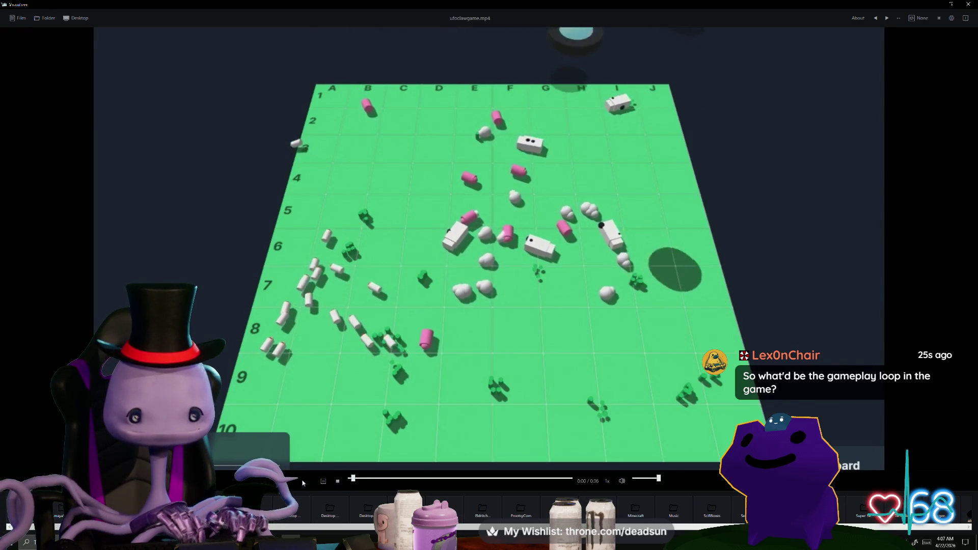
{"action": "left_click", "coordinate": [344, 373]}
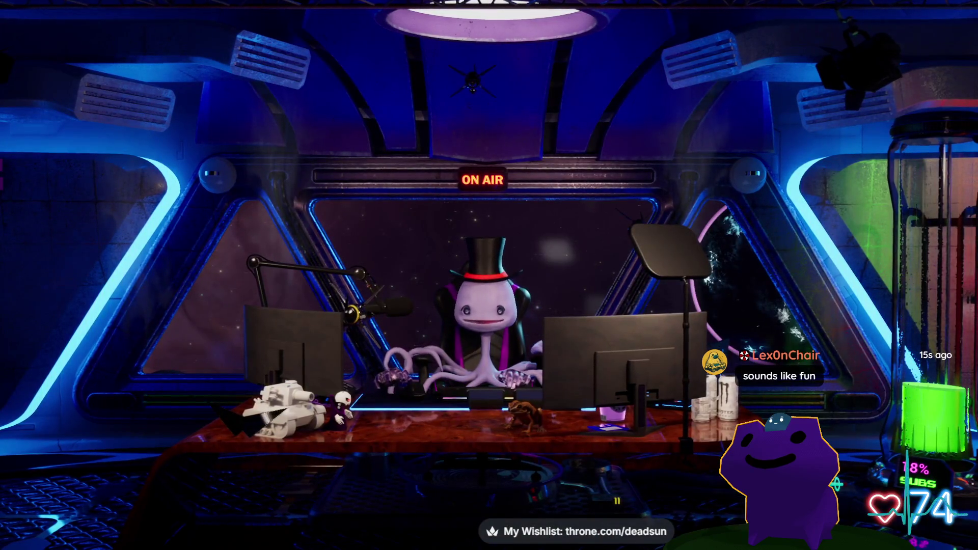
{"action": "scroll", "coordinate": [398, 294], "scroll_direction": "up", "scroll_amount": 10}
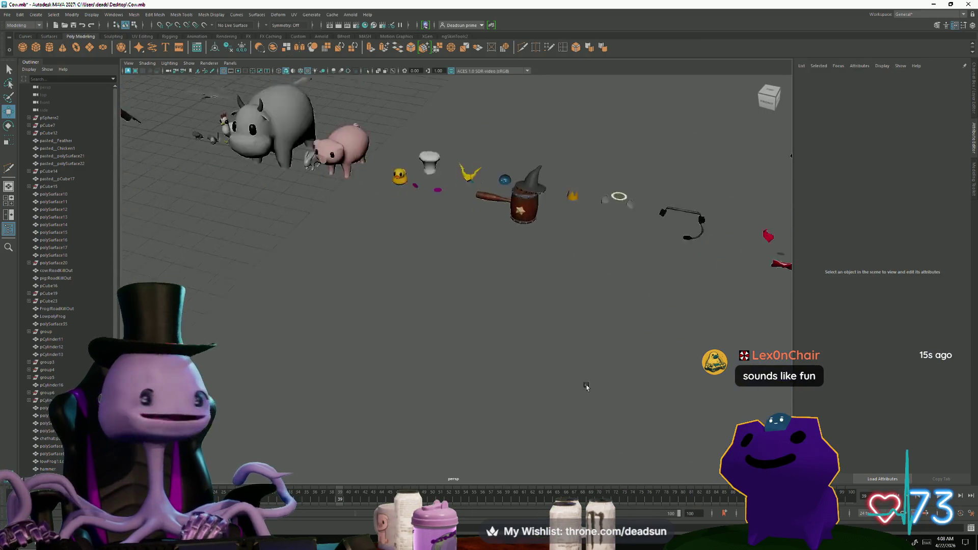
{"action": "scroll", "coordinate": [452, 377], "scroll_direction": "down", "scroll_amount": 10}
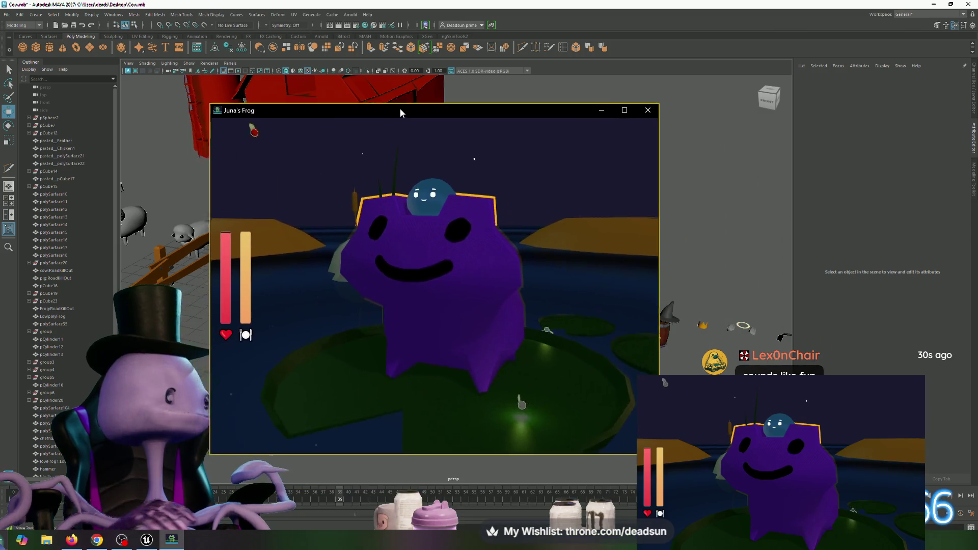
{"action": "mouse_move", "coordinate": [399, 108]}
{"action": "left_mouse_down"}
{"action": "mouse_move", "coordinate": [322, 96]}
{"action": "mouse_move", "coordinate": [384, 99]}
{"action": "left_mouse_up"}
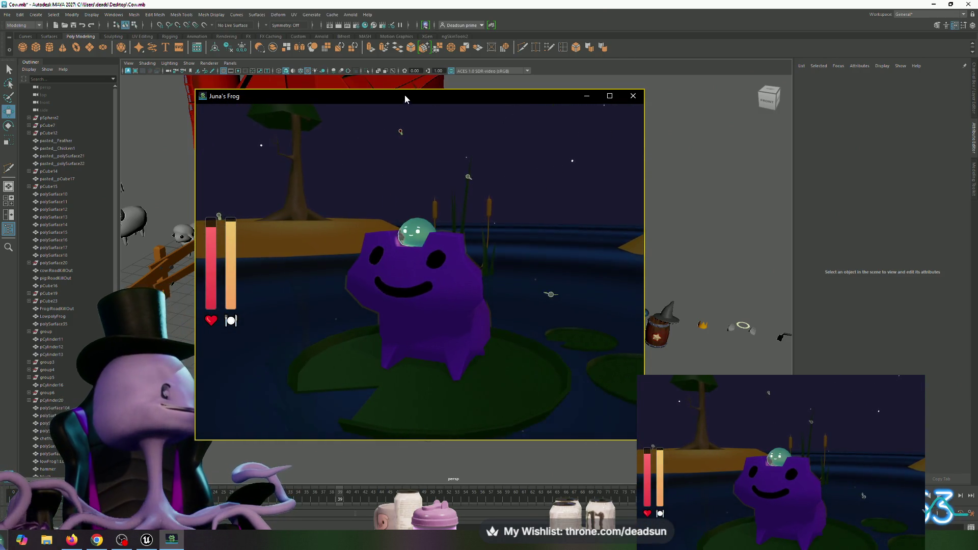
{"action": "left_click_drag", "start_coordinate": [403, 99], "coordinate": [697, 310]}
{"action": "left_click", "coordinate": [397, 368]}
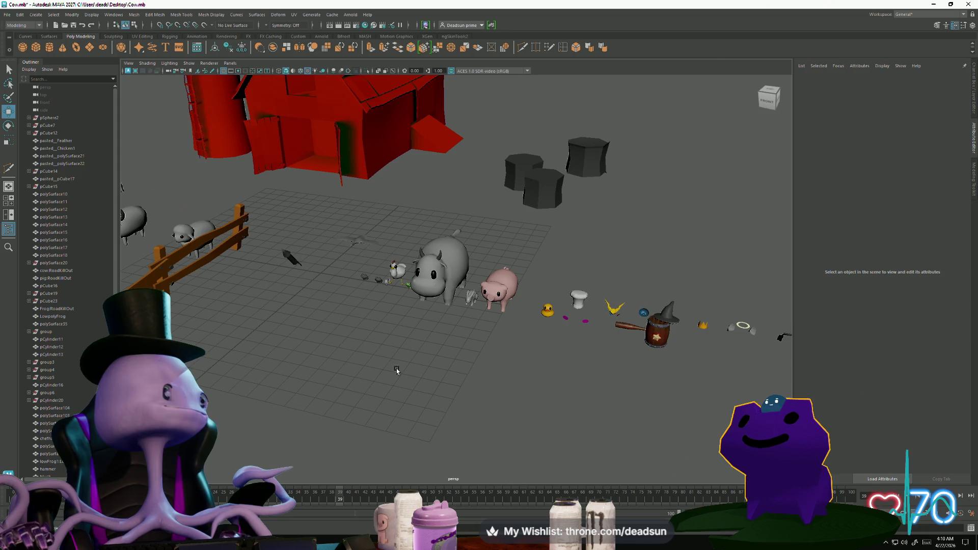
- Frame the bird-shaped plane pPlane34 and orbit to look down on it
{"action": "scroll", "coordinate": [442, 375], "scroll_direction": "up", "scroll_amount": 10}
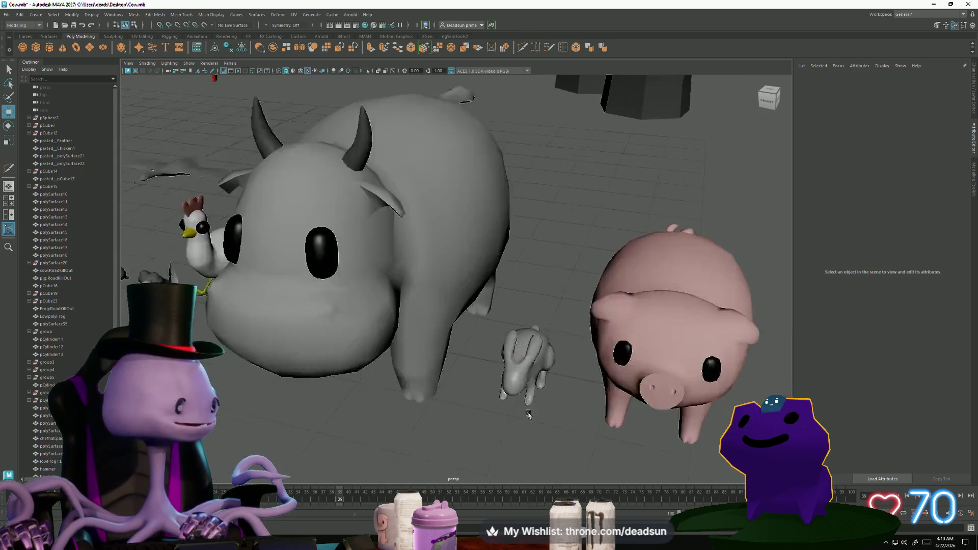
{"action": "scroll", "coordinate": [463, 414], "scroll_direction": "down", "scroll_amount": 10}
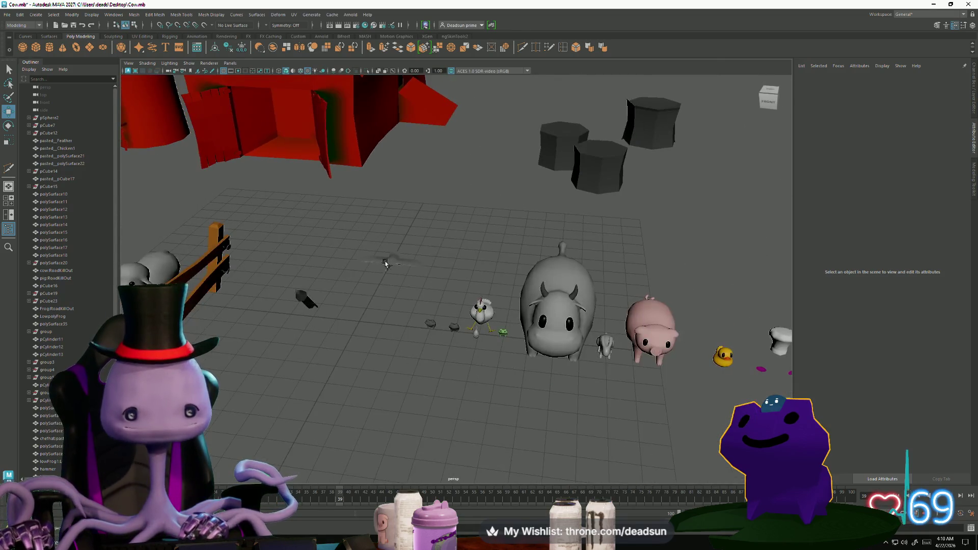
{"action": "left_click", "coordinate": [398, 289]}
{"action": "key", "text": "f"}
{"action": "mouse_move", "coordinate": [423, 382]}
{"action": "left_mouse_down", "text": "alt"}
{"action": "mouse_move", "coordinate": [313, 375]}
{"action": "mouse_move", "coordinate": [414, 383]}
{"action": "mouse_move", "coordinate": [389, 391]}
{"action": "left_mouse_up", "text": "alt"}
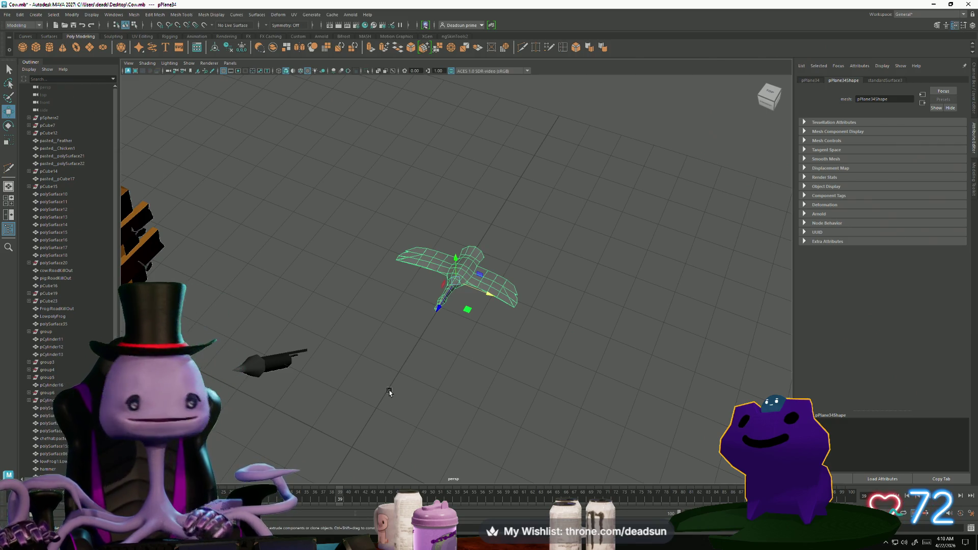
- Frame the stump pCylinder11, then tumble to a level front view of the farm
{"action": "scroll", "coordinate": [280, 303], "scroll_direction": "down", "scroll_amount": 10}
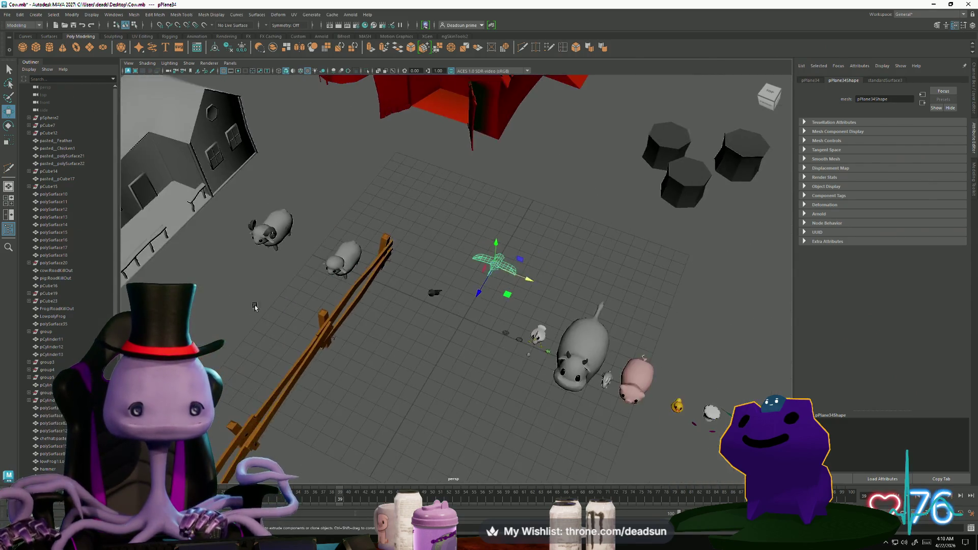
{"action": "mouse_move", "coordinate": [275, 300]}
{"action": "left_mouse_down", "text": "alt"}
{"action": "mouse_move", "coordinate": [356, 352]}
{"action": "mouse_move", "coordinate": [537, 321]}
{"action": "left_mouse_up", "text": "alt"}
{"action": "left_click", "coordinate": [579, 237]}
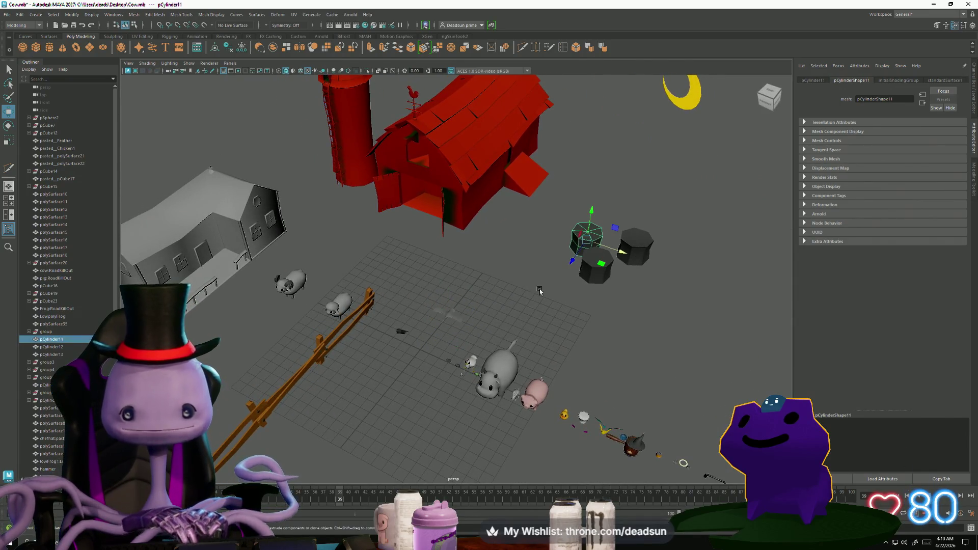
{"action": "key", "text": "f"}
{"action": "scroll", "coordinate": [251, 268], "scroll_direction": "down", "scroll_amount": 5}
{"action": "mouse_move", "coordinate": [251, 269]}
{"action": "left_mouse_down", "text": "alt"}
{"action": "mouse_move", "coordinate": [400, 316]}
{"action": "mouse_move", "coordinate": [426, 315]}
{"action": "mouse_move", "coordinate": [403, 330]}
{"action": "left_mouse_up", "text": "alt"}
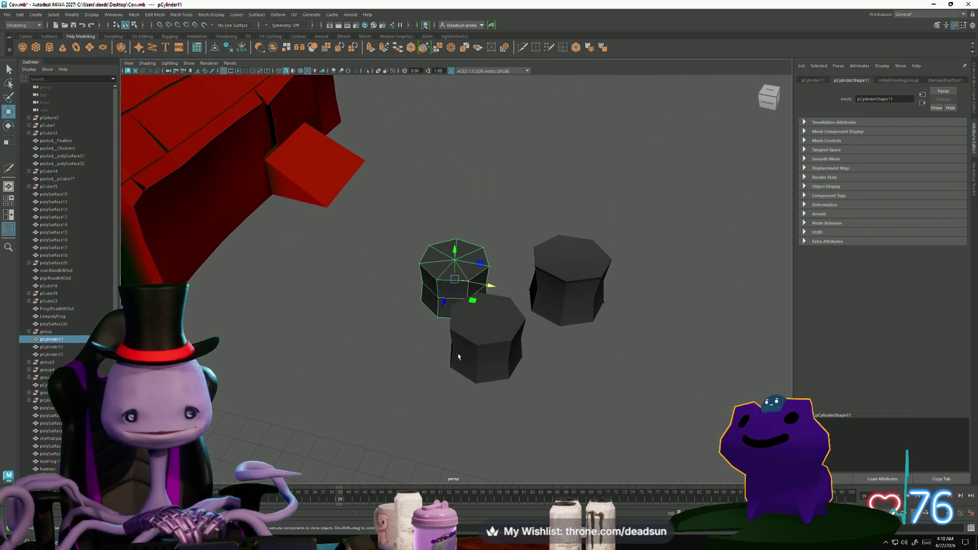
{"action": "scroll", "coordinate": [357, 306], "scroll_direction": "down", "scroll_amount": 5}
{"action": "left_click", "coordinate": [317, 291]}
- Orbit past the cow and pig, frame the rubber duck, then view it from the front
{"action": "mouse_move", "coordinate": [316, 292]}
{"action": "left_mouse_down", "text": "alt"}
{"action": "mouse_move", "coordinate": [508, 428]}
{"action": "mouse_move", "coordinate": [466, 441]}
{"action": "mouse_move", "coordinate": [396, 375]}
{"action": "mouse_move", "coordinate": [406, 375]}
{"action": "mouse_move", "coordinate": [375, 309]}
{"action": "left_mouse_up", "text": "alt"}
{"action": "mouse_move", "coordinate": [375, 310]}
{"action": "right_mouse_down", "text": "alt"}
{"action": "mouse_move", "coordinate": [438, 357]}
{"action": "mouse_move", "coordinate": [564, 356]}
{"action": "mouse_move", "coordinate": [595, 382]}
{"action": "right_mouse_up", "text": "alt"}
{"action": "left_click_drag", "start_coordinate": [595, 381], "coordinate": [408, 336], "text": "alt"}
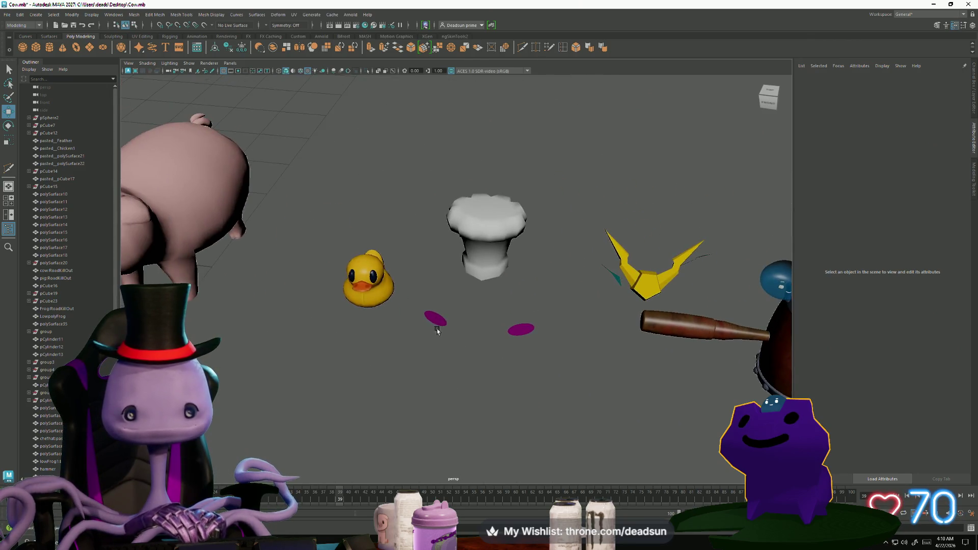
{"action": "left_click", "coordinate": [369, 285]}
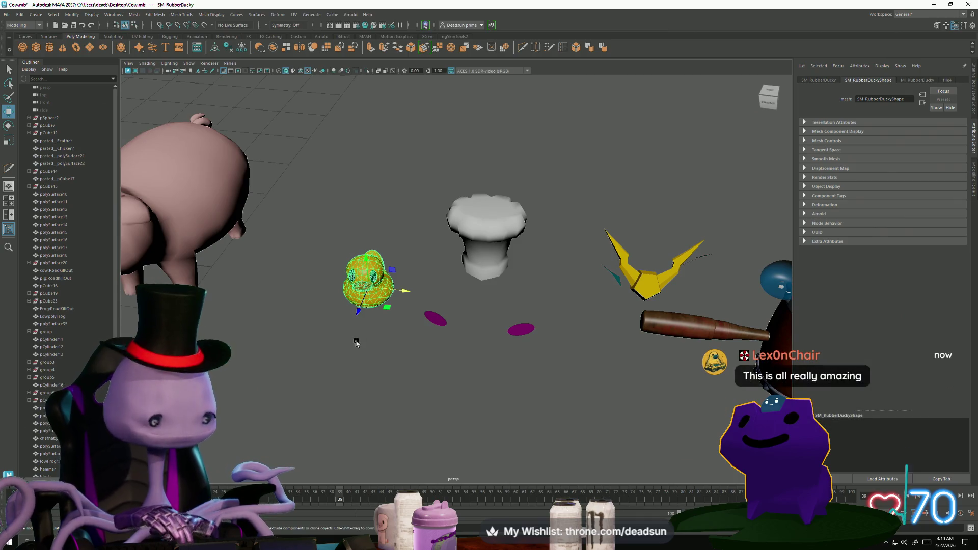
{"action": "key", "text": "f"}
{"action": "mouse_move", "coordinate": [356, 337]}
{"action": "right_mouse_down", "text": "alt"}
{"action": "mouse_move", "coordinate": [274, 299]}
{"action": "mouse_move", "coordinate": [382, 356]}
{"action": "right_mouse_up", "text": "alt"}
{"action": "left_click", "coordinate": [382, 356]}
{"action": "mouse_move", "coordinate": [382, 357]}
{"action": "left_mouse_down", "text": "alt"}
{"action": "mouse_move", "coordinate": [405, 279]}
{"action": "mouse_move", "coordinate": [450, 398]}
{"action": "mouse_move", "coordinate": [521, 338]}
{"action": "mouse_move", "coordinate": [306, 271]}
{"action": "left_mouse_up", "text": "alt"}
- Orbit around the barn, silo and animals, then show previews of the open Maya windows
{"action": "scroll", "coordinate": [449, 399], "scroll_direction": "down", "scroll_amount": 10}
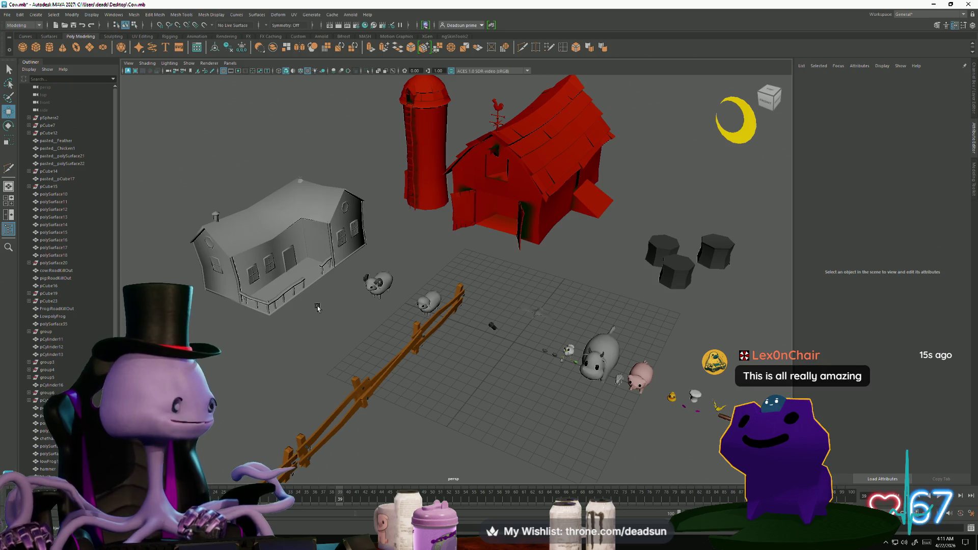
{"action": "scroll", "coordinate": [278, 310], "scroll_direction": "down", "scroll_amount": 5}
{"action": "right_click_drag", "start_coordinate": [278, 310], "coordinate": [460, 373], "text": "alt"}
{"action": "mouse_move", "coordinate": [460, 372]}
{"action": "left_mouse_down", "text": "alt"}
{"action": "mouse_move", "coordinate": [471, 361]}
{"action": "mouse_move", "coordinate": [193, 266]}
{"action": "left_mouse_up", "text": "alt"}
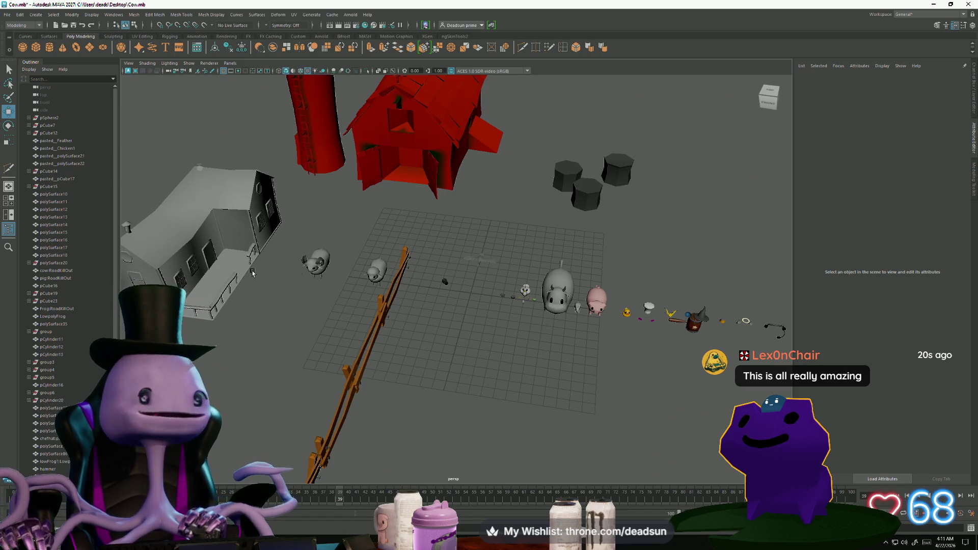
{"action": "mouse_move", "coordinate": [223, 252]}
{"action": "left_mouse_down", "text": "alt"}
{"action": "mouse_move", "coordinate": [523, 355]}
{"action": "mouse_move", "coordinate": [414, 304]}
{"action": "mouse_move", "coordinate": [408, 310]}
{"action": "left_mouse_up", "text": "alt"}
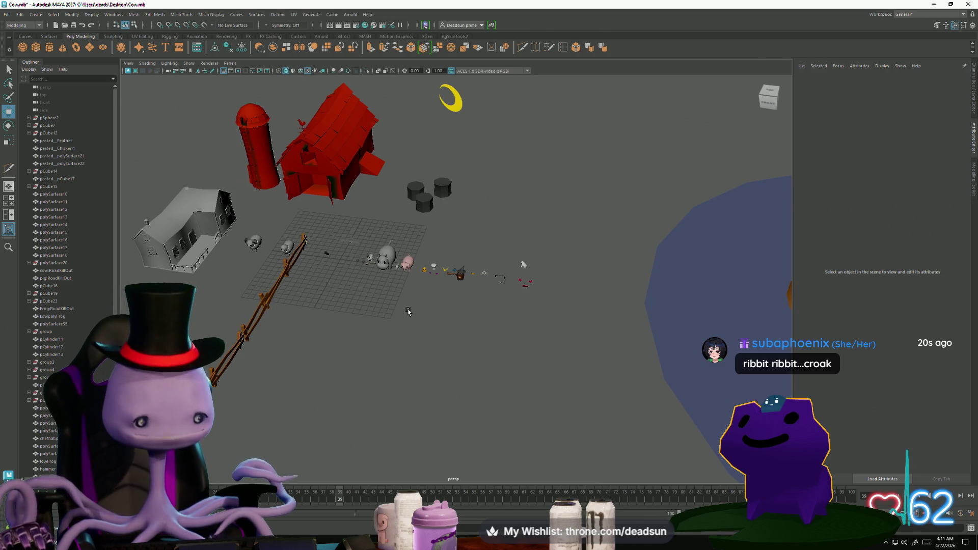
{"action": "left_click", "coordinate": [356, 543]}
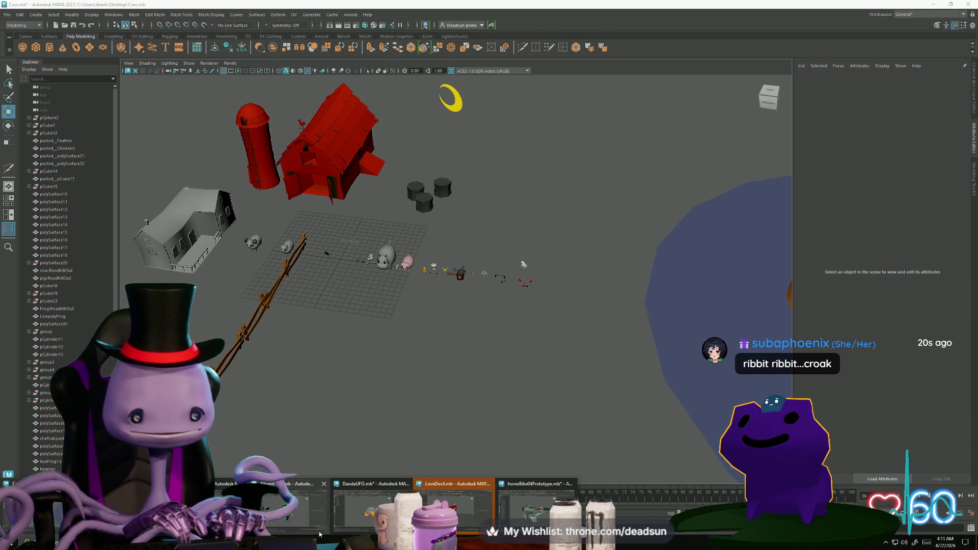
- Bring AliumRetry.mb forward, orbit around the alien, then Alt+Tab to the Tentacle dashboard
{"action": "left_click", "coordinate": [293, 507]}
{"action": "scroll", "coordinate": [480, 404], "scroll_direction": "up", "scroll_amount": 5}
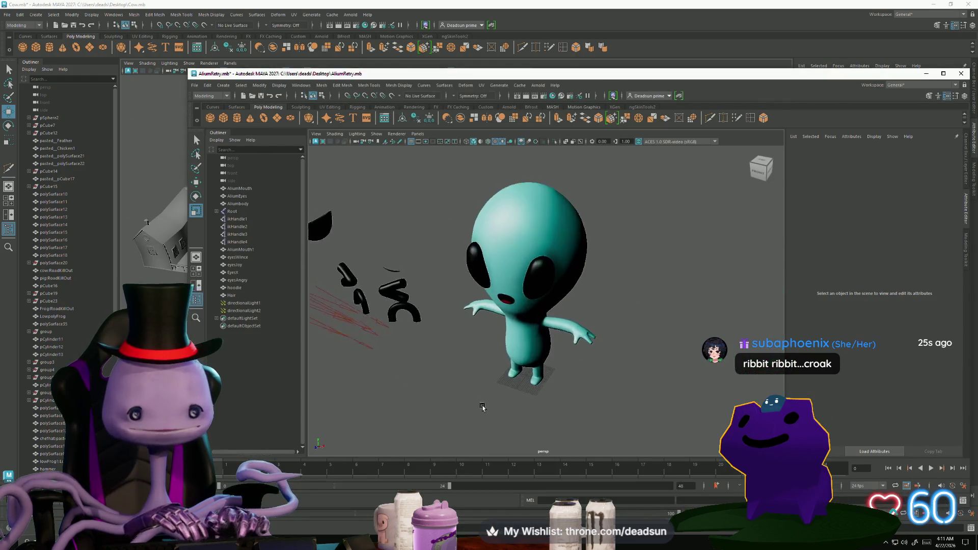
{"action": "scroll", "coordinate": [575, 419], "scroll_direction": "down", "scroll_amount": 3}
{"action": "mouse_move", "coordinate": [575, 419]}
{"action": "left_mouse_down", "text": "alt"}
{"action": "mouse_move", "coordinate": [520, 420]}
{"action": "mouse_move", "coordinate": [527, 425]}
{"action": "mouse_move", "coordinate": [511, 416]}
{"action": "left_mouse_up", "text": "alt"}
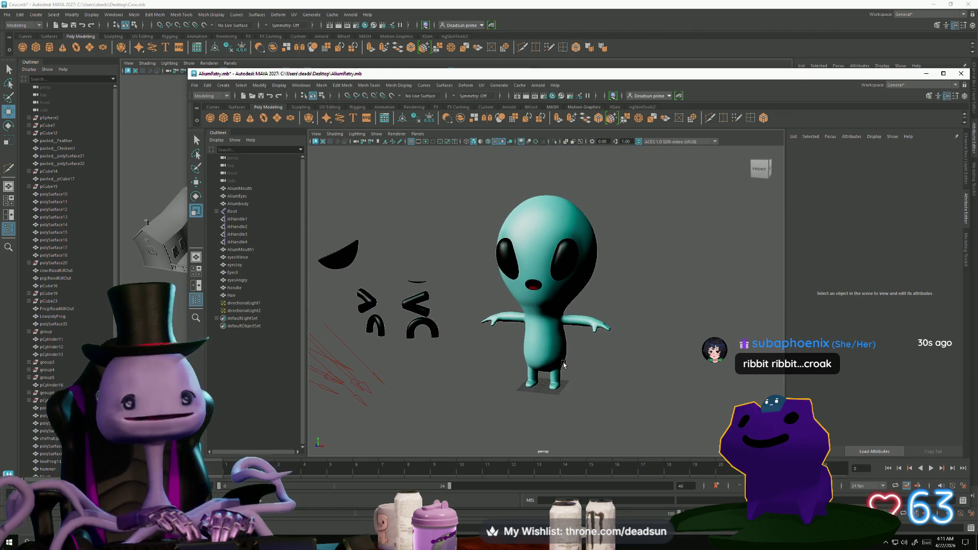
{"action": "left_click", "coordinate": [564, 365]}
{"action": "mouse_move", "coordinate": [596, 398]}
{"action": "left_mouse_down", "text": "alt"}
{"action": "mouse_move", "coordinate": [622, 400]}
{"action": "mouse_move", "coordinate": [604, 387]}
{"action": "mouse_move", "coordinate": [633, 415]}
{"action": "mouse_move", "coordinate": [613, 372]}
{"action": "mouse_move", "coordinate": [584, 368]}
{"action": "left_mouse_up", "text": "alt"}
{"action": "left_click", "coordinate": [597, 394]}
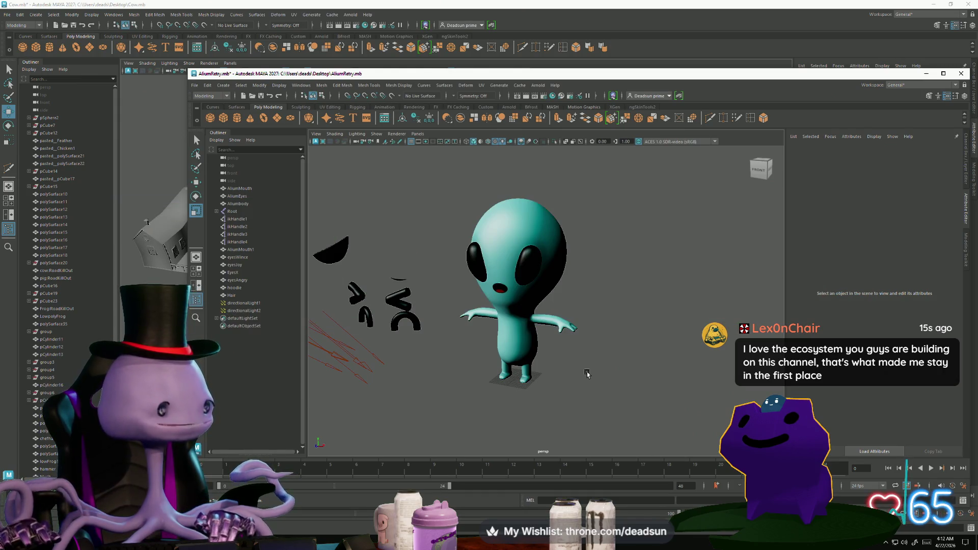
{"action": "key", "text": "alt+Tab"}
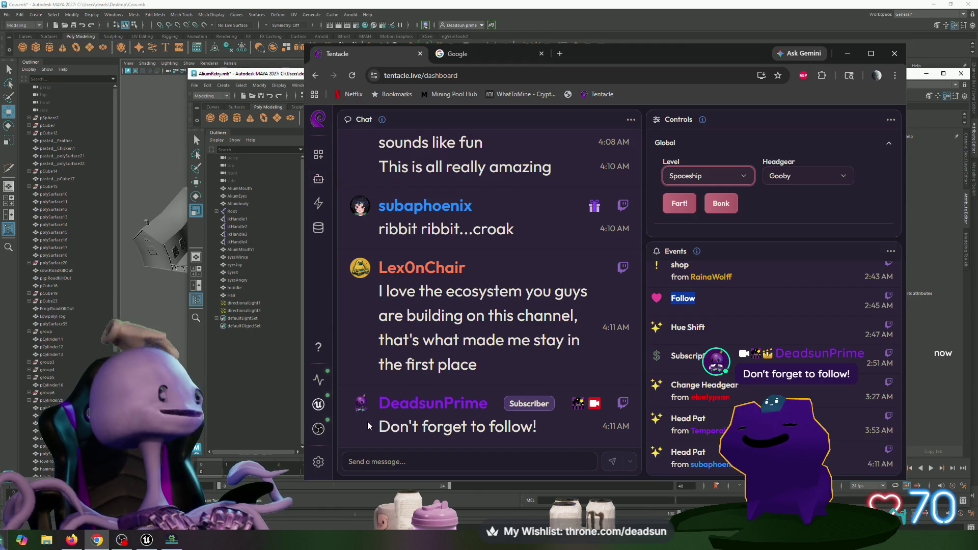
- Open Tentacle's bot panel, scroll through its scheduled messages, and return to the Commands list
{"action": "left_click", "coordinate": [320, 182]}
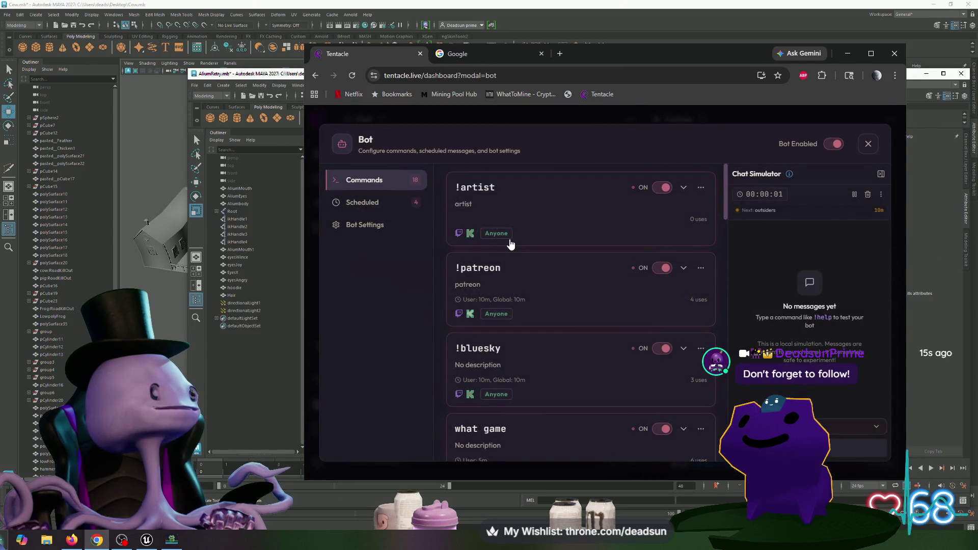
{"action": "scroll", "coordinate": [511, 244], "scroll_direction": "down", "scroll_amount": 4}
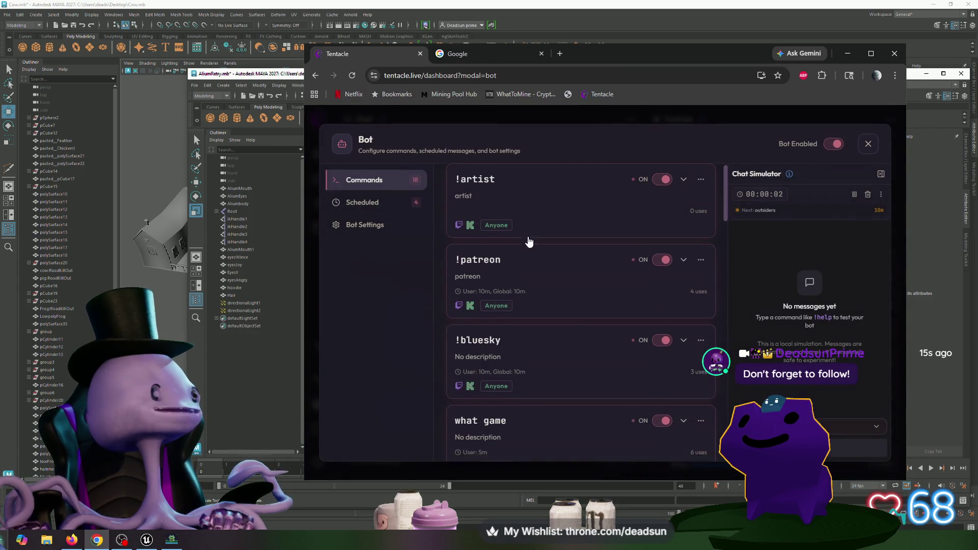
{"action": "left_click", "coordinate": [367, 201]}
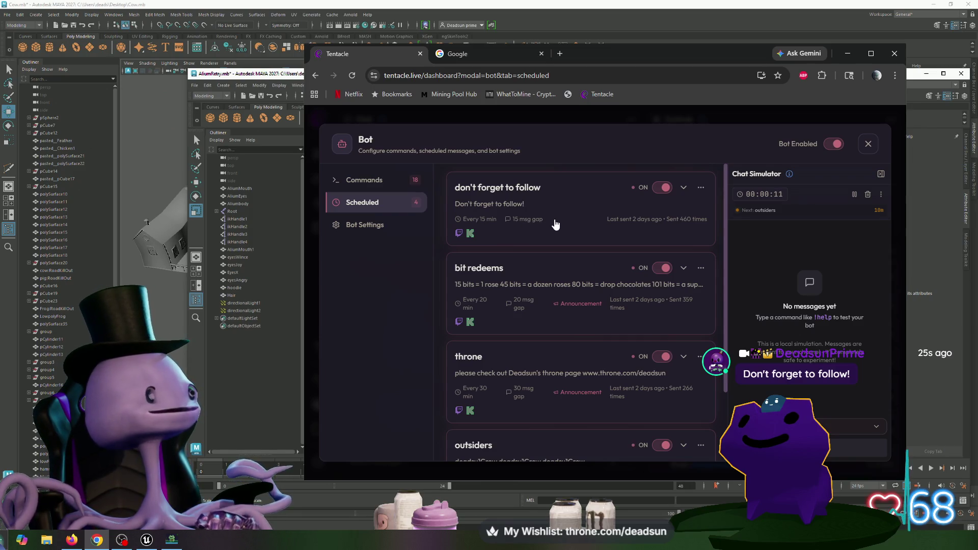
{"action": "scroll", "coordinate": [461, 225], "scroll_direction": "down", "scroll_amount": 2}
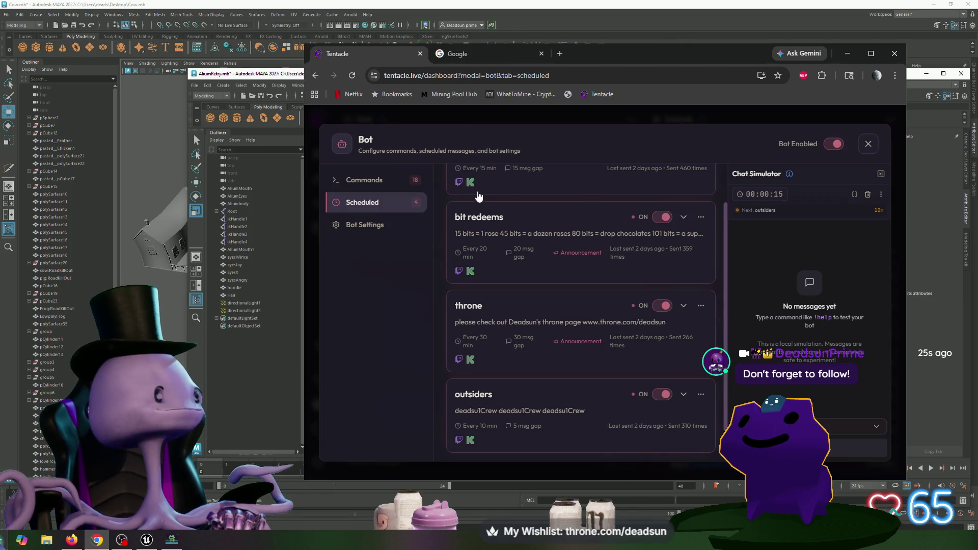
{"action": "scroll", "coordinate": [460, 256], "scroll_direction": "down", "scroll_amount": 1}
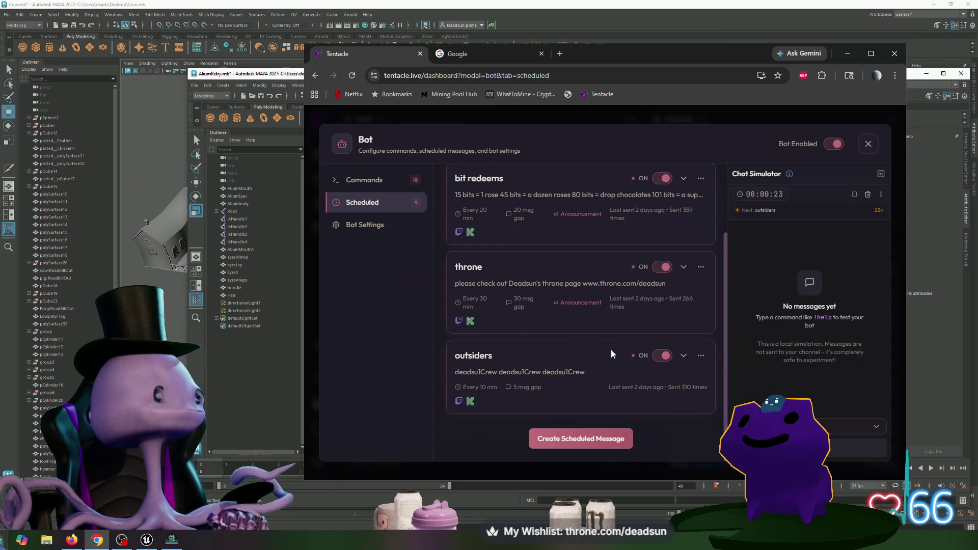
{"action": "left_click", "coordinate": [364, 181]}
{"action": "scroll", "coordinate": [518, 258], "scroll_direction": "up", "scroll_amount": 5}
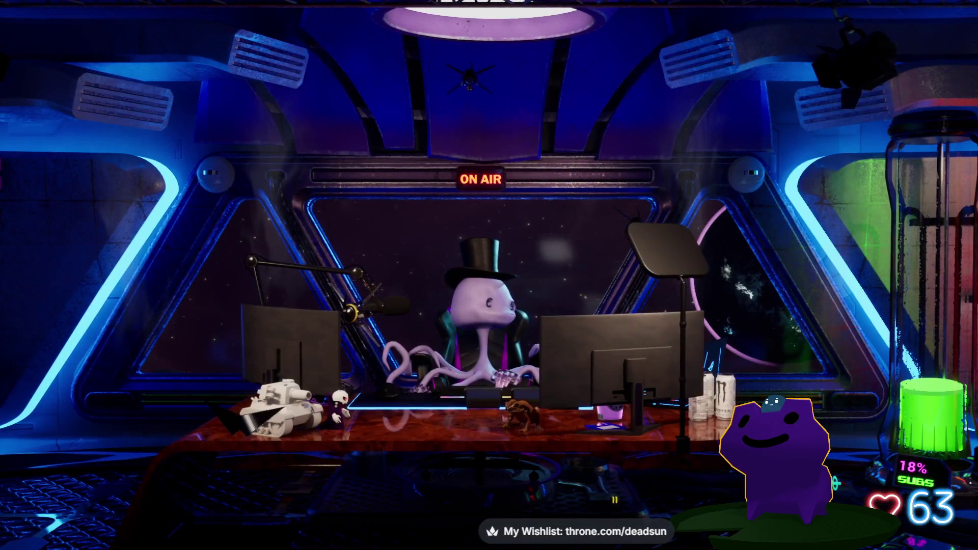
- Alt+Tab from Chrome back to the AliumRetry.mb alien scene
{"action": "key", "text": "alt+Tab"}
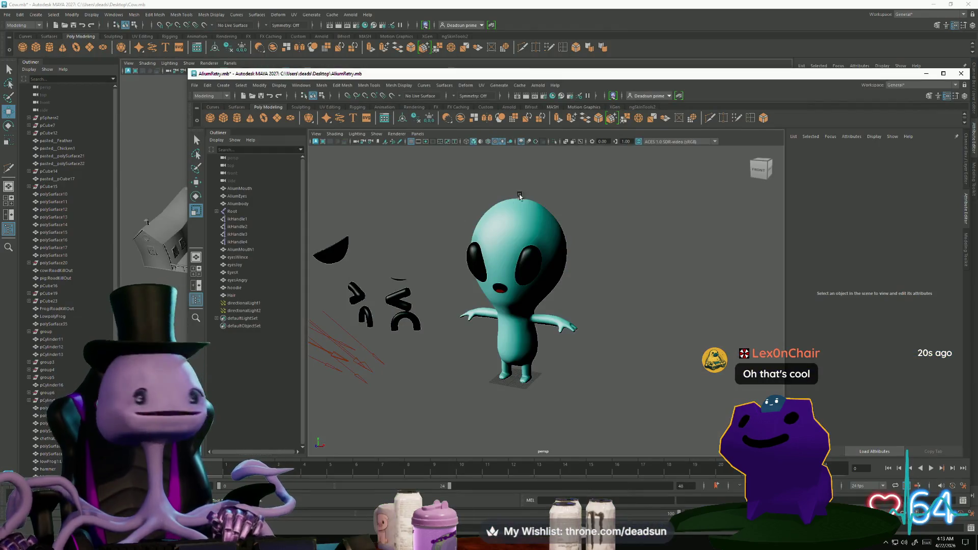
- Select Aliumbody, maximize the AliumRetry window, zoom and orbit around the alien, then Alt+Tab
{"action": "left_click", "coordinate": [535, 351]}
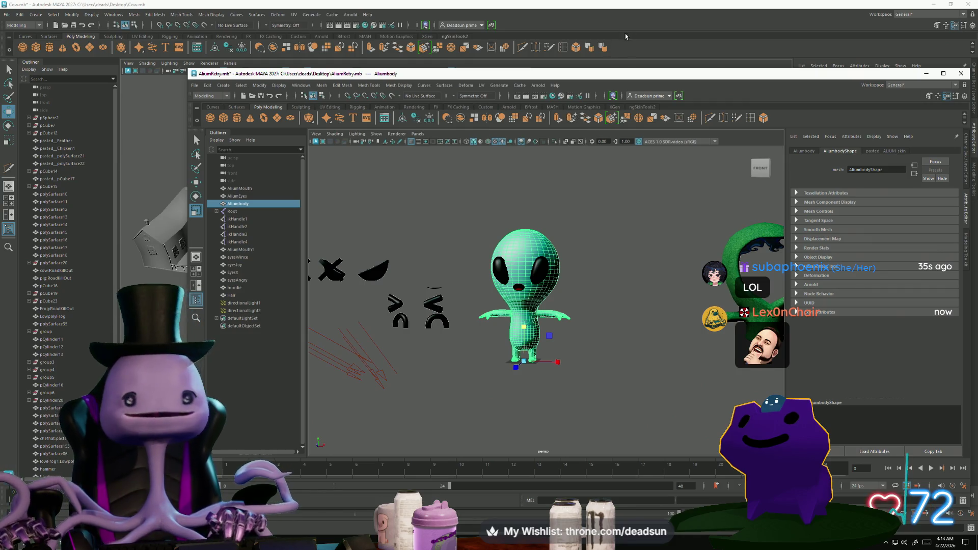
{"action": "left_click", "coordinate": [943, 74]}
{"action": "scroll", "coordinate": [498, 278], "scroll_direction": "up", "scroll_amount": 5}
{"action": "left_click", "coordinate": [587, 325]}
{"action": "scroll", "coordinate": [498, 290], "scroll_direction": "down", "scroll_amount": 5}
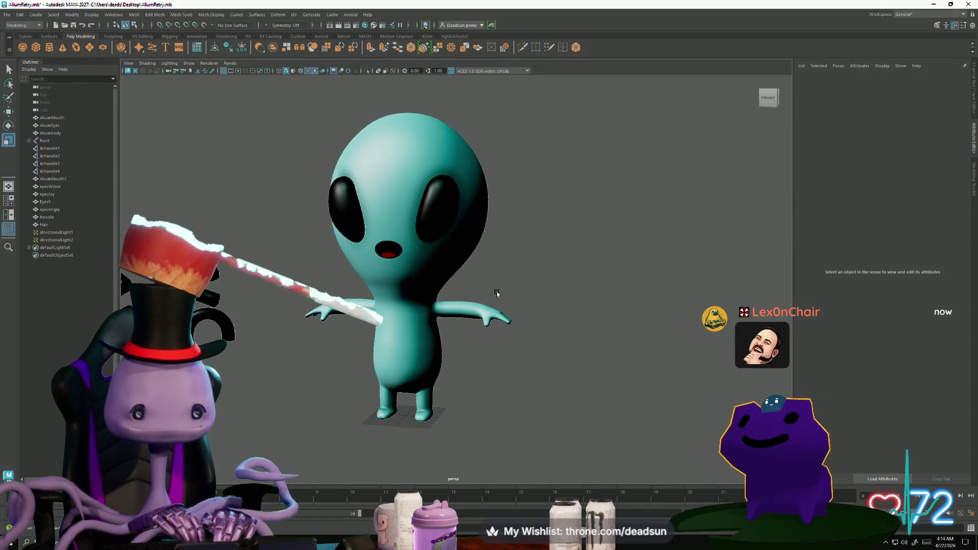
{"action": "scroll", "coordinate": [514, 270], "scroll_direction": "down", "scroll_amount": 2}
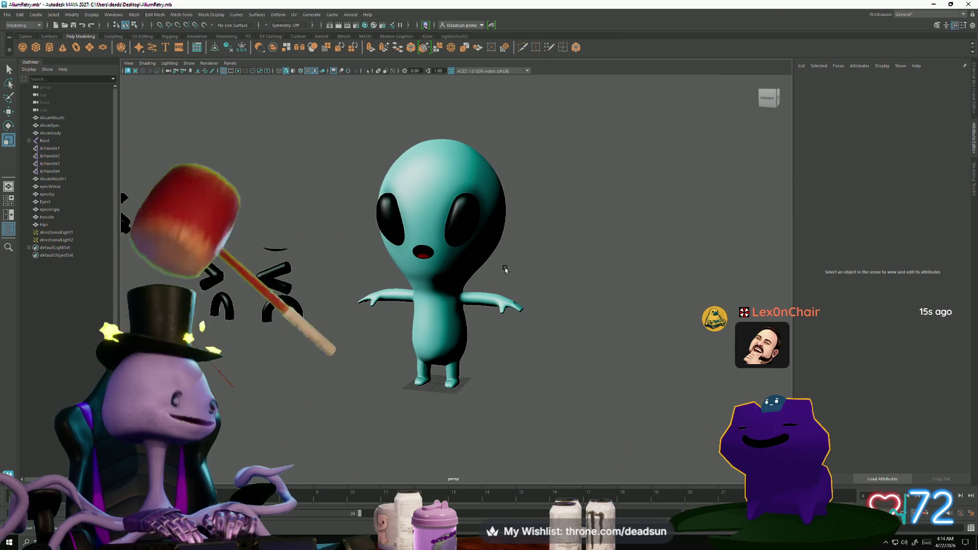
{"action": "mouse_move", "coordinate": [532, 274]}
{"action": "left_mouse_down", "text": "alt"}
{"action": "mouse_move", "coordinate": [530, 283]}
{"action": "mouse_move", "coordinate": [515, 275]}
{"action": "mouse_move", "coordinate": [565, 328]}
{"action": "mouse_move", "coordinate": [569, 318]}
{"action": "left_mouse_up", "text": "alt"}
{"action": "key", "text": "alt+Tab"}
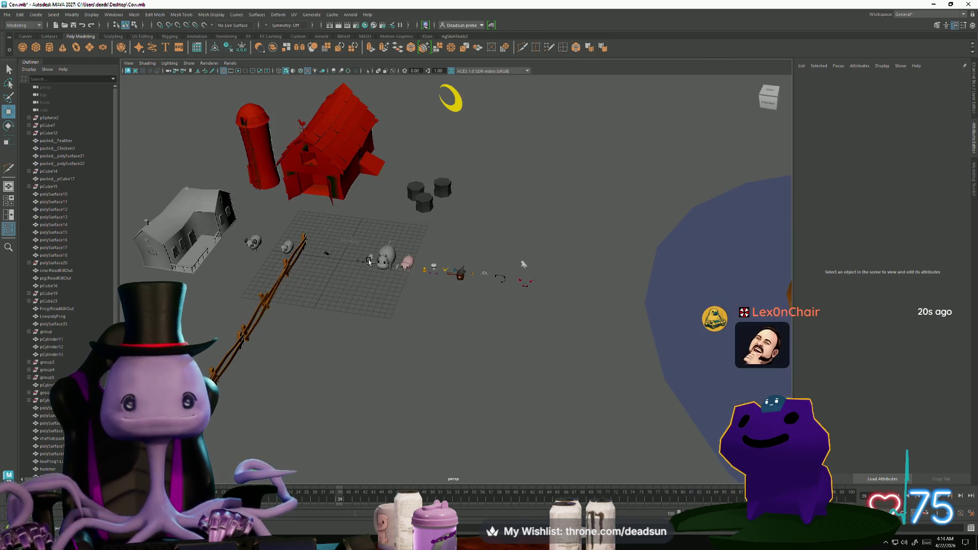
{"action": "mouse_move", "coordinate": [468, 189]}
{"action": "left_mouse_down", "text": "alt"}
{"action": "mouse_move", "coordinate": [338, 236]}
{"action": "mouse_move", "coordinate": [357, 239]}
{"action": "left_mouse_up", "text": "alt"}
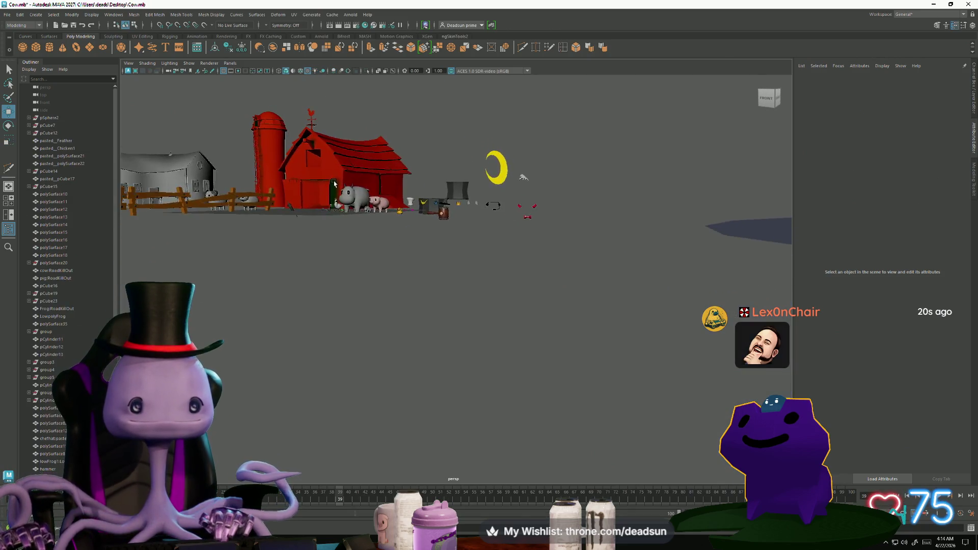
{"action": "scroll", "coordinate": [406, 240], "scroll_direction": "up", "scroll_amount": 2}
{"action": "left_click", "coordinate": [407, 241]}
{"action": "key", "text": "f"}
{"action": "left_click", "coordinate": [606, 266]}
{"action": "mouse_move", "coordinate": [607, 266]}
{"action": "left_mouse_down", "text": "alt"}
{"action": "mouse_move", "coordinate": [562, 291]}
{"action": "mouse_move", "coordinate": [435, 312]}
{"action": "mouse_move", "coordinate": [517, 290]}
{"action": "mouse_move", "coordinate": [509, 320]}
{"action": "mouse_move", "coordinate": [587, 291]}
{"action": "mouse_move", "coordinate": [560, 287]}
{"action": "mouse_move", "coordinate": [589, 291]}
{"action": "mouse_move", "coordinate": [530, 289]}
{"action": "mouse_move", "coordinate": [520, 317]}
{"action": "left_mouse_up", "text": "alt"}
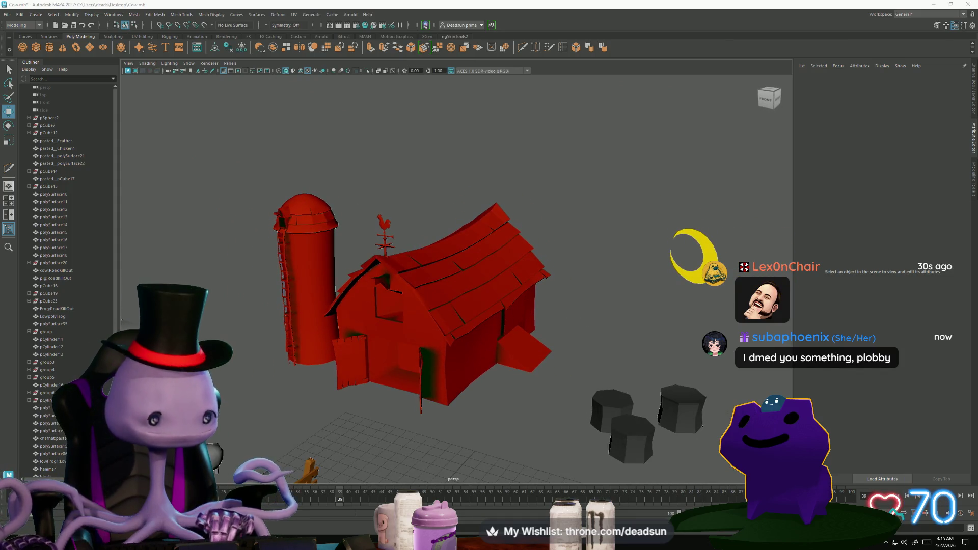
{"action": "mouse_move", "coordinate": [457, 416]}
{"action": "left_mouse_down", "text": "alt"}
{"action": "mouse_move", "coordinate": [491, 411]}
{"action": "mouse_move", "coordinate": [463, 419]}
{"action": "mouse_move", "coordinate": [476, 419]}
{"action": "mouse_move", "coordinate": [434, 399]}
{"action": "mouse_move", "coordinate": [484, 414]}
{"action": "mouse_move", "coordinate": [468, 366]}
{"action": "mouse_move", "coordinate": [443, 338]}
{"action": "mouse_move", "coordinate": [408, 372]}
{"action": "mouse_move", "coordinate": [391, 360]}
{"action": "mouse_move", "coordinate": [413, 374]}
{"action": "mouse_move", "coordinate": [367, 382]}
{"action": "mouse_move", "coordinate": [367, 374]}
{"action": "mouse_move", "coordinate": [377, 357]}
{"action": "mouse_move", "coordinate": [393, 356]}
{"action": "mouse_move", "coordinate": [401, 371]}
{"action": "mouse_move", "coordinate": [392, 346]}
{"action": "mouse_move", "coordinate": [467, 381]}
{"action": "left_mouse_up", "text": "alt"}
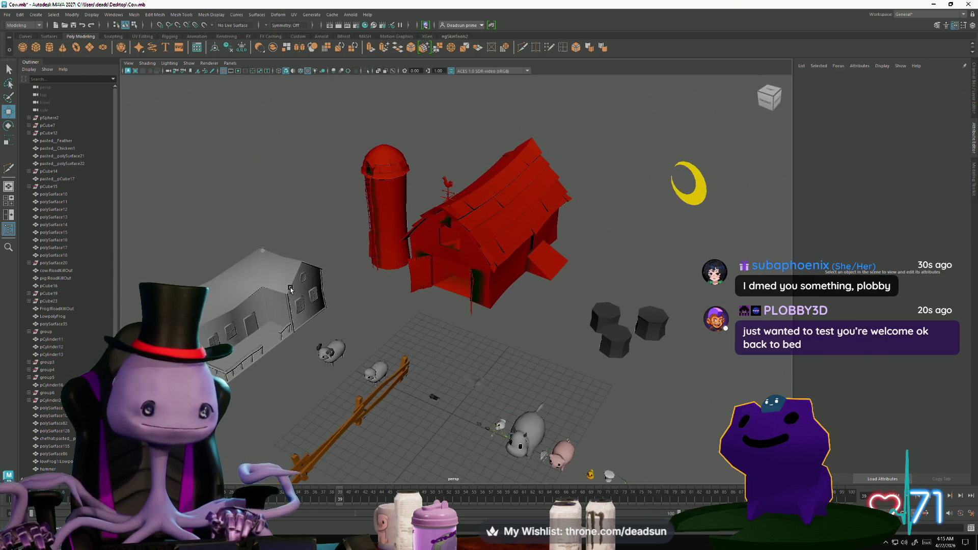
{"action": "left_click", "coordinate": [308, 275]}
{"action": "mouse_move", "coordinate": [241, 348]}
{"action": "right_mouse_down", "text": "alt"}
{"action": "mouse_move", "coordinate": [443, 391]}
{"action": "mouse_move", "coordinate": [336, 342]}
{"action": "mouse_move", "coordinate": [365, 351]}
{"action": "right_mouse_up", "text": "alt"}
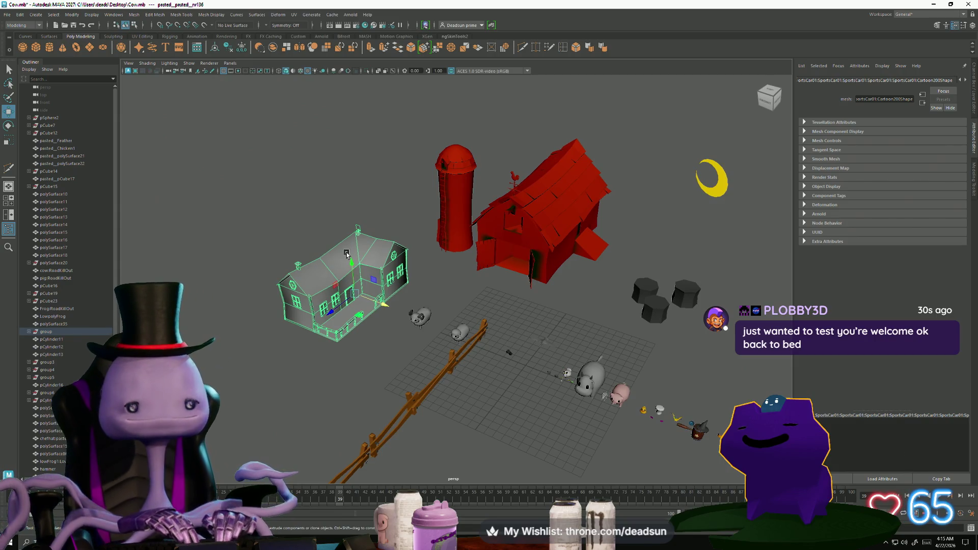
{"action": "mouse_move", "coordinate": [340, 298]}
{"action": "right_mouse_down", "text": "alt"}
{"action": "mouse_move", "coordinate": [392, 310]}
{"action": "mouse_move", "coordinate": [323, 291]}
{"action": "right_mouse_up", "text": "alt"}
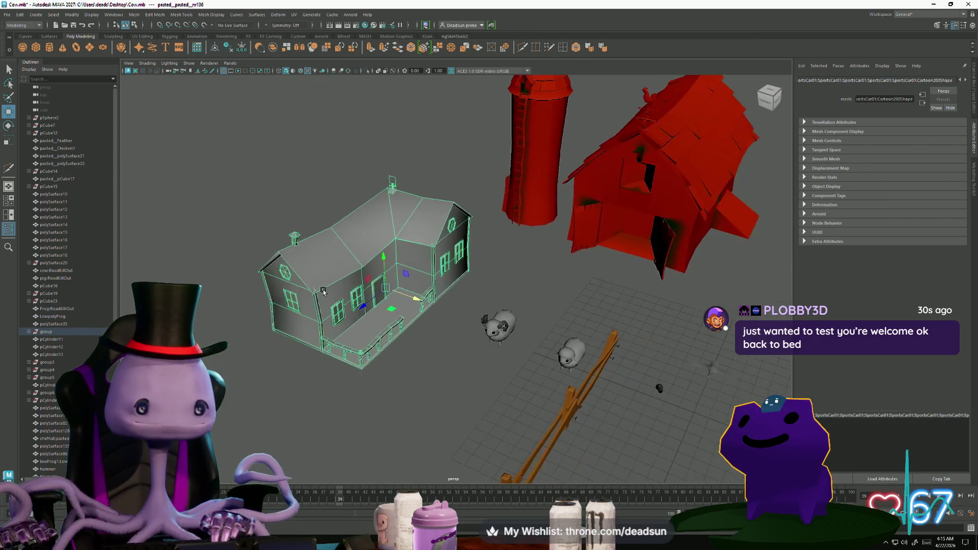
{"action": "scroll", "coordinate": [336, 306], "scroll_direction": "down", "scroll_amount": 5}
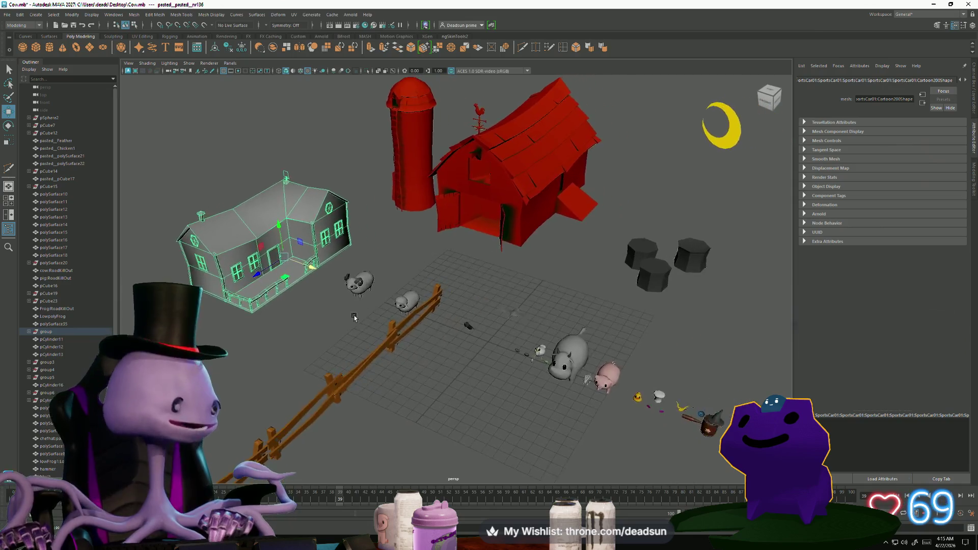
{"action": "scroll", "coordinate": [354, 317], "scroll_direction": "down", "scroll_amount": 1}
{"action": "mouse_move", "coordinate": [354, 317]}
{"action": "left_mouse_down", "text": "alt"}
{"action": "mouse_move", "coordinate": [414, 331]}
{"action": "mouse_move", "coordinate": [403, 344]}
{"action": "mouse_move", "coordinate": [422, 344]}
{"action": "left_mouse_up", "text": "alt"}
{"action": "scroll", "coordinate": [414, 331], "scroll_direction": "up", "scroll_amount": 2}
{"action": "scroll", "coordinate": [436, 345], "scroll_direction": "down", "scroll_amount": 1}
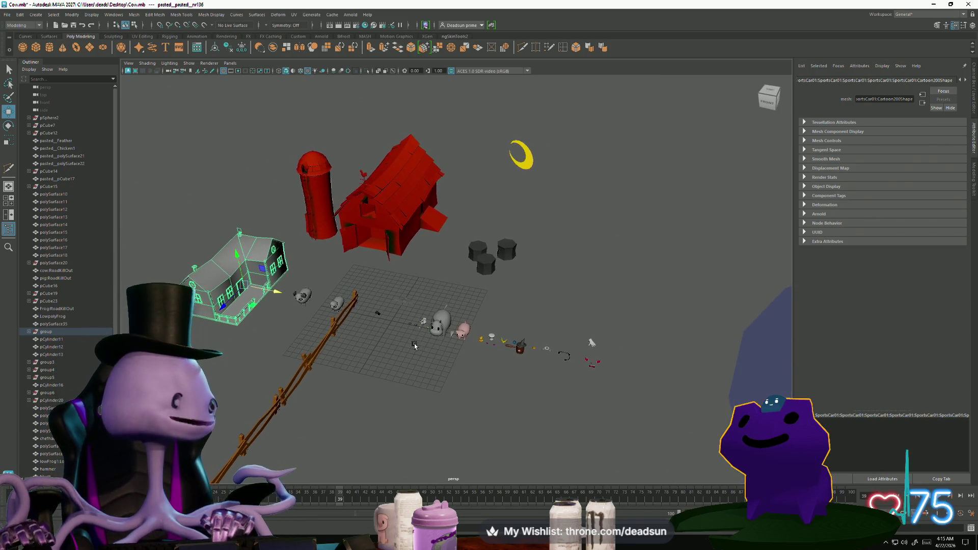
{"action": "mouse_move", "coordinate": [420, 351]}
{"action": "left_mouse_down", "text": "alt"}
{"action": "mouse_move", "coordinate": [405, 340]}
{"action": "mouse_move", "coordinate": [418, 347]}
{"action": "left_mouse_up", "text": "alt"}
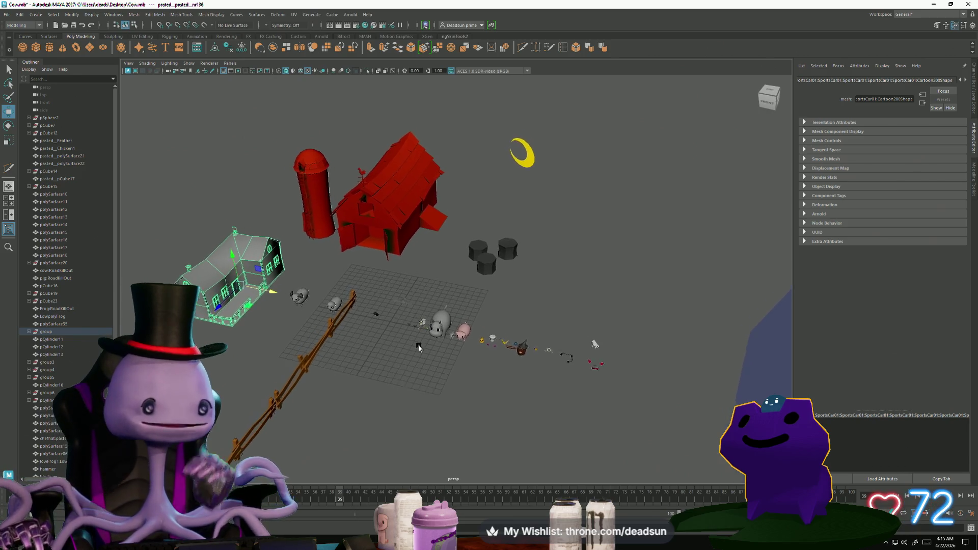
{"action": "mouse_move", "coordinate": [534, 348]}
{"action": "left_mouse_down", "text": "alt"}
{"action": "mouse_move", "coordinate": [638, 234]}
{"action": "mouse_move", "coordinate": [561, 265]}
{"action": "mouse_move", "coordinate": [406, 283]}
{"action": "mouse_move", "coordinate": [506, 301]}
{"action": "left_mouse_up", "text": "alt"}
{"action": "left_click_drag", "start_coordinate": [656, 270], "coordinate": [622, 287], "text": "alt"}
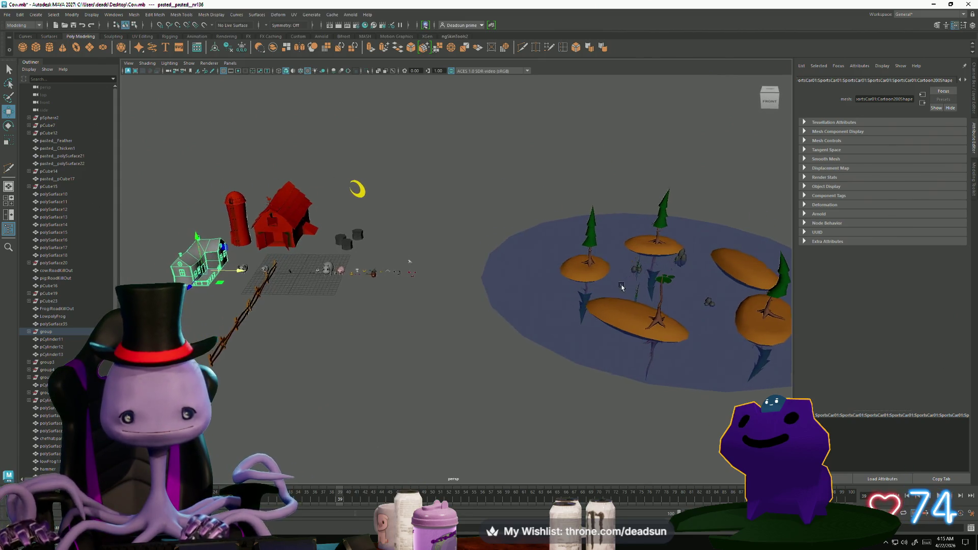
{"action": "mouse_move", "coordinate": [703, 293]}
{"action": "left_mouse_down", "text": "alt"}
{"action": "mouse_move", "coordinate": [399, 332]}
{"action": "mouse_move", "coordinate": [460, 346]}
{"action": "mouse_move", "coordinate": [461, 306]}
{"action": "mouse_move", "coordinate": [559, 350]}
{"action": "mouse_move", "coordinate": [509, 367]}
{"action": "mouse_move", "coordinate": [563, 388]}
{"action": "mouse_move", "coordinate": [403, 388]}
{"action": "mouse_move", "coordinate": [415, 371]}
{"action": "mouse_move", "coordinate": [409, 389]}
{"action": "mouse_move", "coordinate": [265, 385]}
{"action": "mouse_move", "coordinate": [353, 318]}
{"action": "left_mouse_up", "text": "alt"}
{"action": "left_click", "coordinate": [353, 318]}
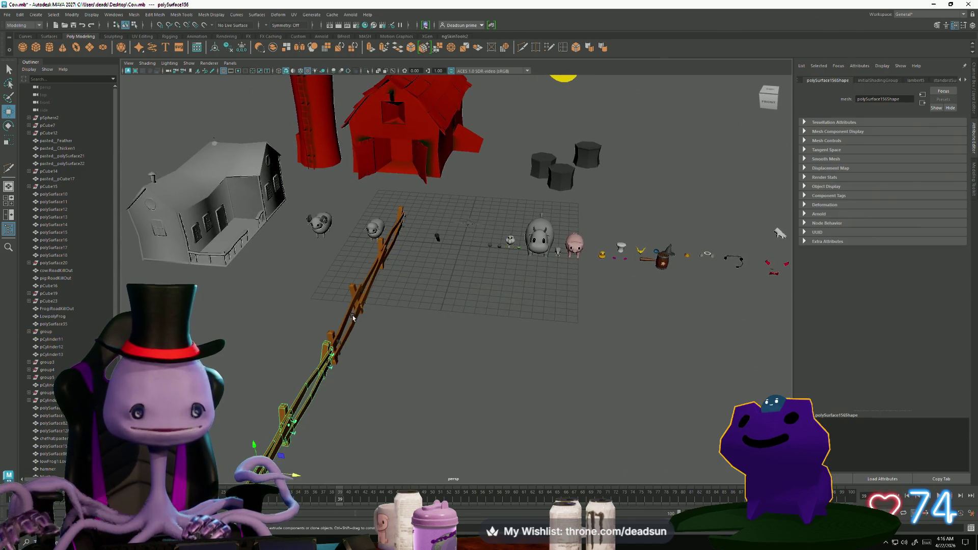
{"action": "left_click", "coordinate": [294, 15]}
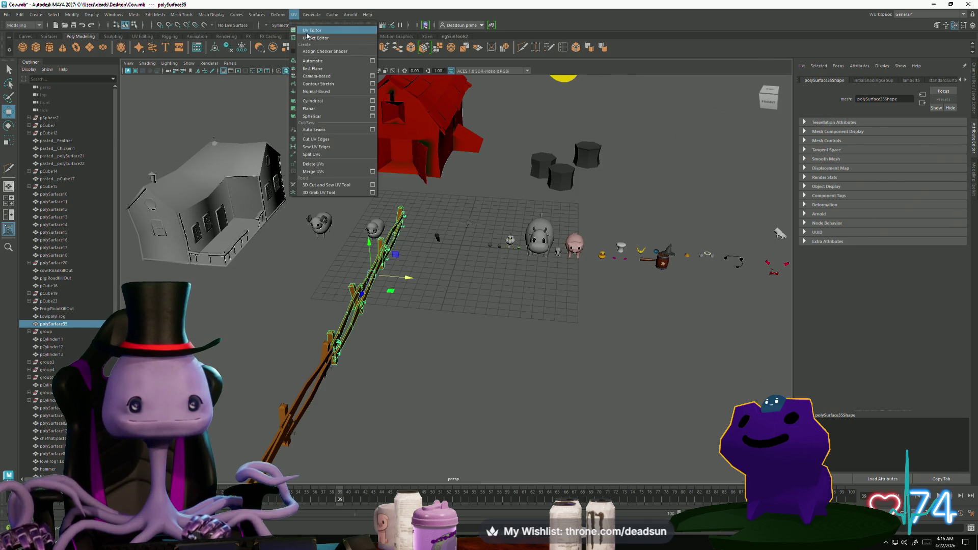
{"action": "left_click", "coordinate": [310, 30]}
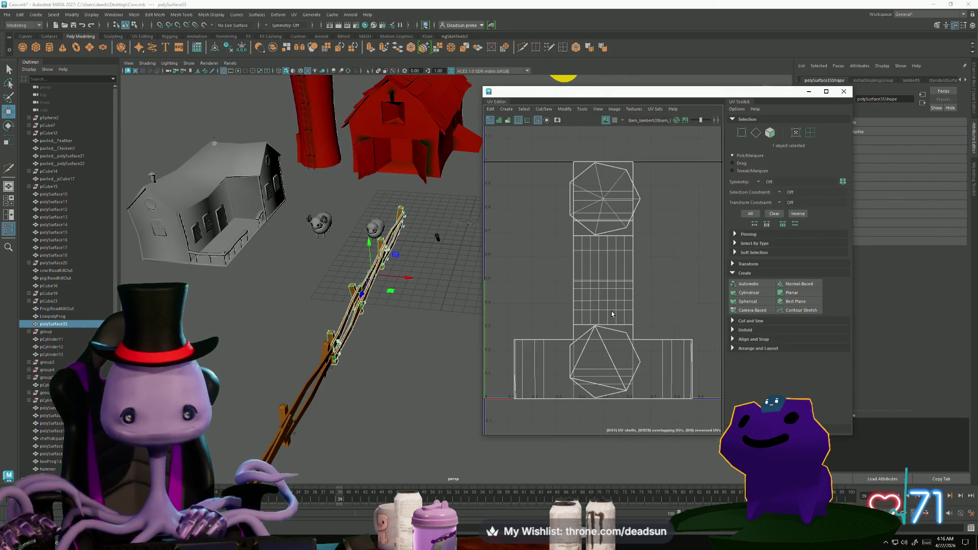
{"action": "scroll", "coordinate": [512, 286], "scroll_direction": "up", "scroll_amount": 3}
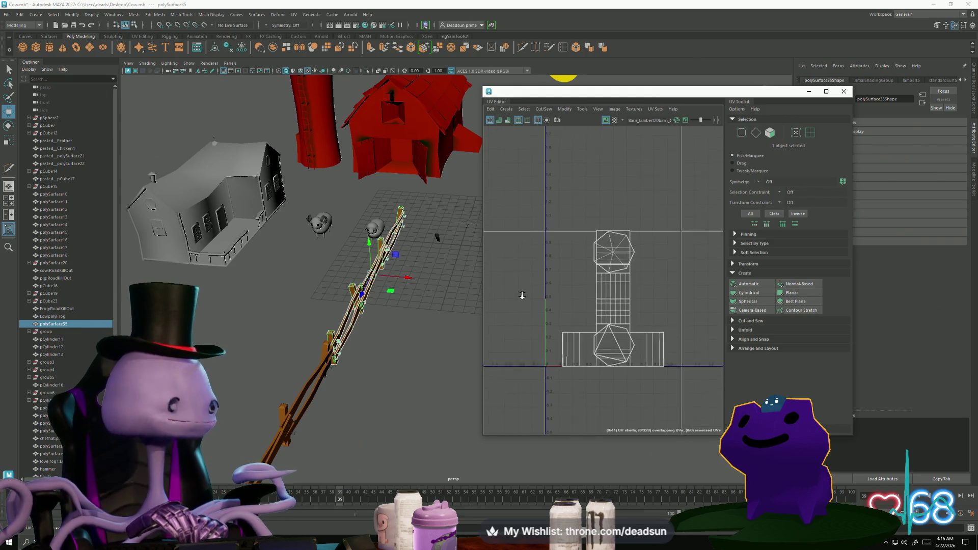
{"action": "mouse_move", "coordinate": [392, 311]}
{"action": "left_mouse_down", "text": "alt"}
{"action": "mouse_move", "coordinate": [367, 346]}
{"action": "mouse_move", "coordinate": [412, 317]}
{"action": "mouse_move", "coordinate": [387, 354]}
{"action": "mouse_move", "coordinate": [376, 336]}
{"action": "mouse_move", "coordinate": [427, 361]}
{"action": "left_mouse_up", "text": "alt"}
{"action": "left_click", "coordinate": [843, 92]}
{"action": "scroll", "coordinate": [428, 309], "scroll_direction": "up", "scroll_amount": 3}
{"action": "mouse_move", "coordinate": [407, 326]}
{"action": "left_mouse_down", "text": "alt"}
{"action": "mouse_move", "coordinate": [386, 349]}
{"action": "mouse_move", "coordinate": [374, 311]}
{"action": "left_mouse_up", "text": "alt"}
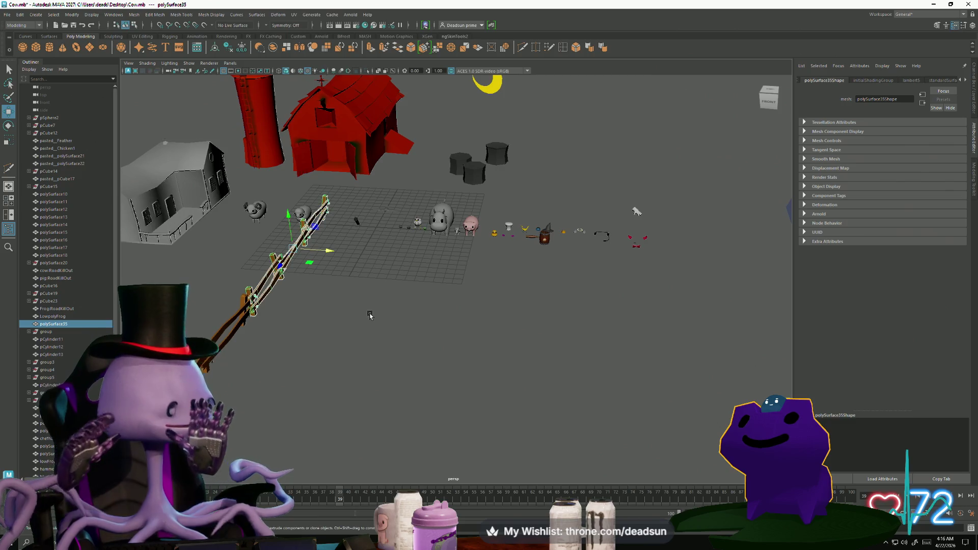
{"action": "left_click_drag", "start_coordinate": [366, 260], "coordinate": [447, 304], "text": "alt"}
{"action": "scroll", "coordinate": [474, 363], "scroll_direction": "up", "scroll_amount": 5}
{"action": "left_click", "coordinate": [499, 369]}
{"action": "mouse_move", "coordinate": [499, 369]}
{"action": "left_mouse_down", "text": "alt"}
{"action": "mouse_move", "coordinate": [552, 400]}
{"action": "mouse_move", "coordinate": [604, 389]}
{"action": "mouse_move", "coordinate": [711, 402]}
{"action": "mouse_move", "coordinate": [720, 392]}
{"action": "mouse_move", "coordinate": [491, 373]}
{"action": "mouse_move", "coordinate": [489, 403]}
{"action": "mouse_move", "coordinate": [466, 353]}
{"action": "mouse_move", "coordinate": [456, 365]}
{"action": "mouse_move", "coordinate": [453, 350]}
{"action": "mouse_move", "coordinate": [451, 365]}
{"action": "left_mouse_up", "text": "alt"}
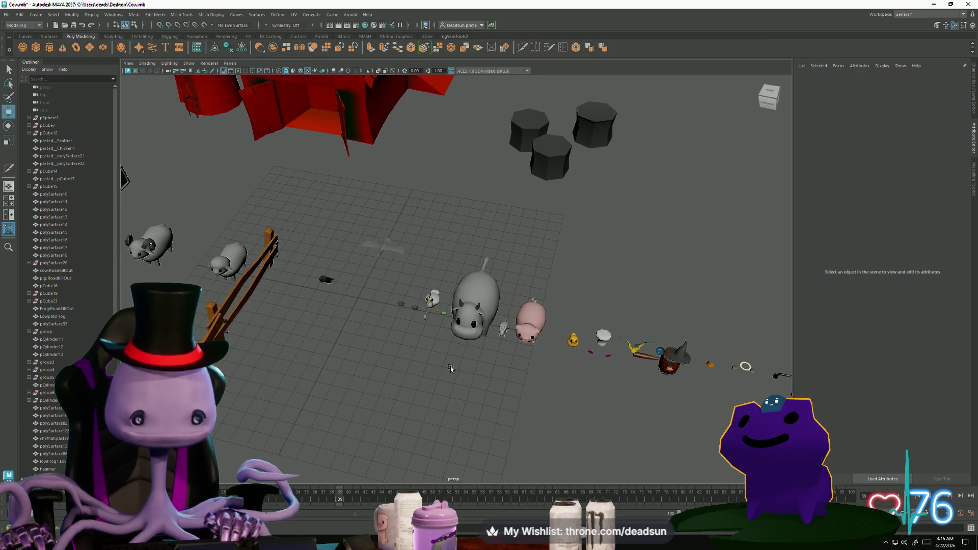
{"action": "mouse_move", "coordinate": [450, 366]}
{"action": "left_mouse_down", "text": "alt"}
{"action": "mouse_move", "coordinate": [512, 361]}
{"action": "mouse_move", "coordinate": [336, 342]}
{"action": "mouse_move", "coordinate": [402, 359]}
{"action": "mouse_move", "coordinate": [439, 394]}
{"action": "mouse_move", "coordinate": [421, 393]}
{"action": "mouse_move", "coordinate": [423, 372]}
{"action": "left_mouse_up", "text": "alt"}
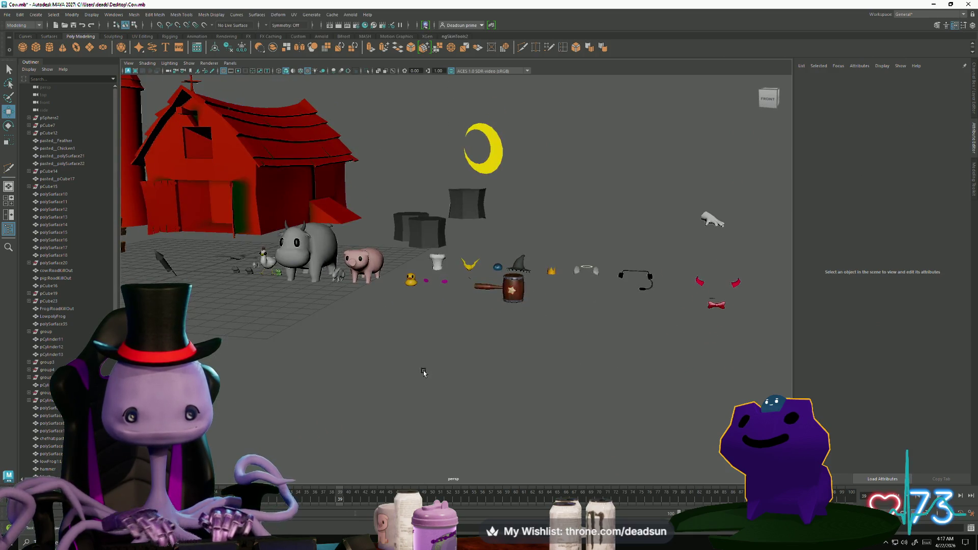
{"action": "scroll", "coordinate": [428, 288], "scroll_direction": "up", "scroll_amount": 5}
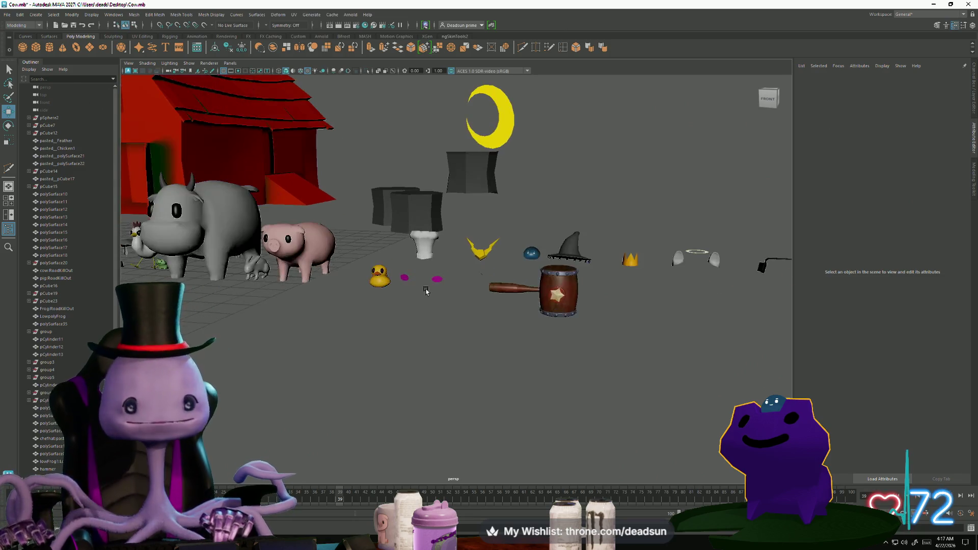
{"action": "left_click", "coordinate": [413, 232]}
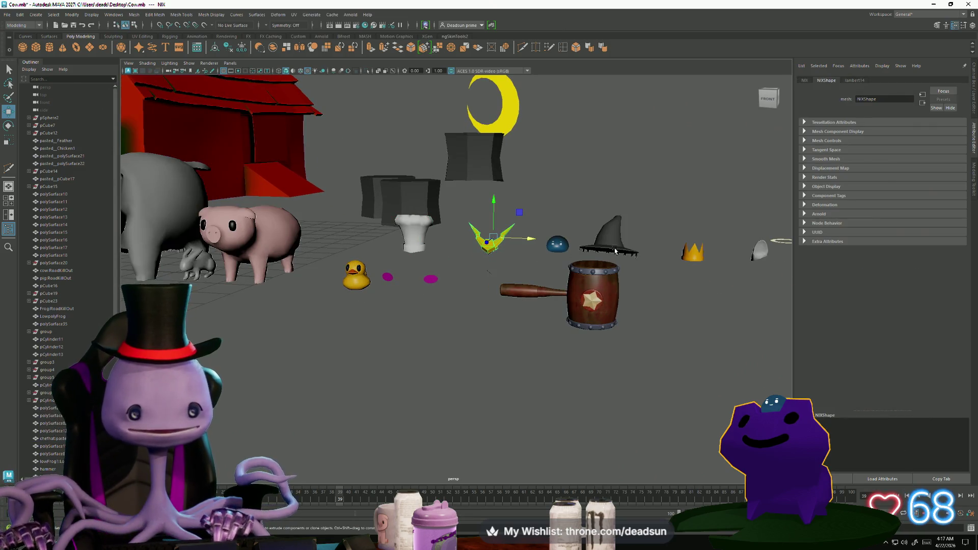
{"action": "scroll", "coordinate": [764, 248], "scroll_direction": "down", "scroll_amount": 5}
{"action": "left_click", "coordinate": [631, 267]}
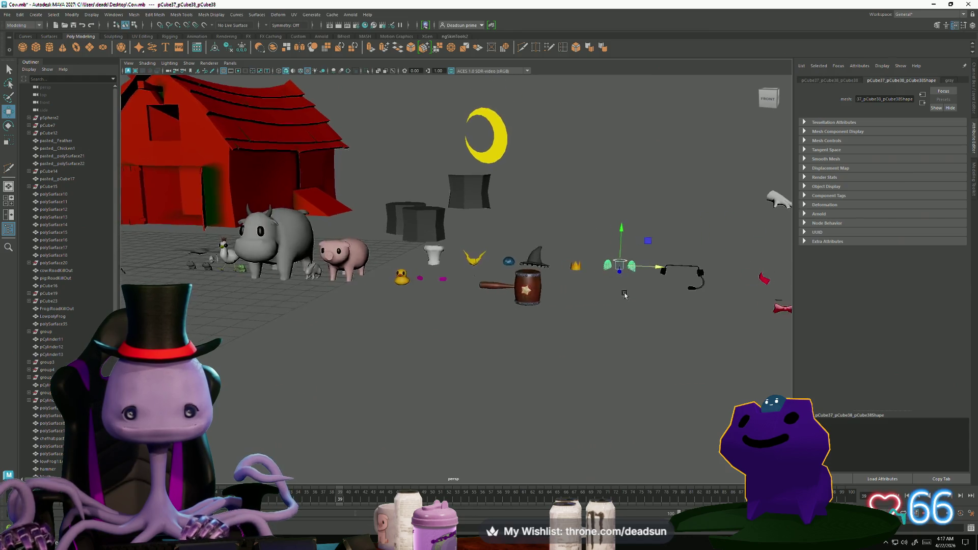
{"action": "mouse_move", "coordinate": [452, 392]}
{"action": "left_mouse_down", "text": "alt"}
{"action": "mouse_move", "coordinate": [484, 365]}
{"action": "mouse_move", "coordinate": [519, 384]}
{"action": "mouse_move", "coordinate": [437, 345]}
{"action": "mouse_move", "coordinate": [438, 398]}
{"action": "mouse_move", "coordinate": [509, 420]}
{"action": "mouse_move", "coordinate": [462, 386]}
{"action": "mouse_move", "coordinate": [528, 421]}
{"action": "mouse_move", "coordinate": [441, 398]}
{"action": "mouse_move", "coordinate": [423, 372]}
{"action": "mouse_move", "coordinate": [460, 375]}
{"action": "mouse_move", "coordinate": [426, 345]}
{"action": "mouse_move", "coordinate": [466, 347]}
{"action": "mouse_move", "coordinate": [454, 346]}
{"action": "mouse_move", "coordinate": [466, 397]}
{"action": "left_mouse_up", "text": "alt"}
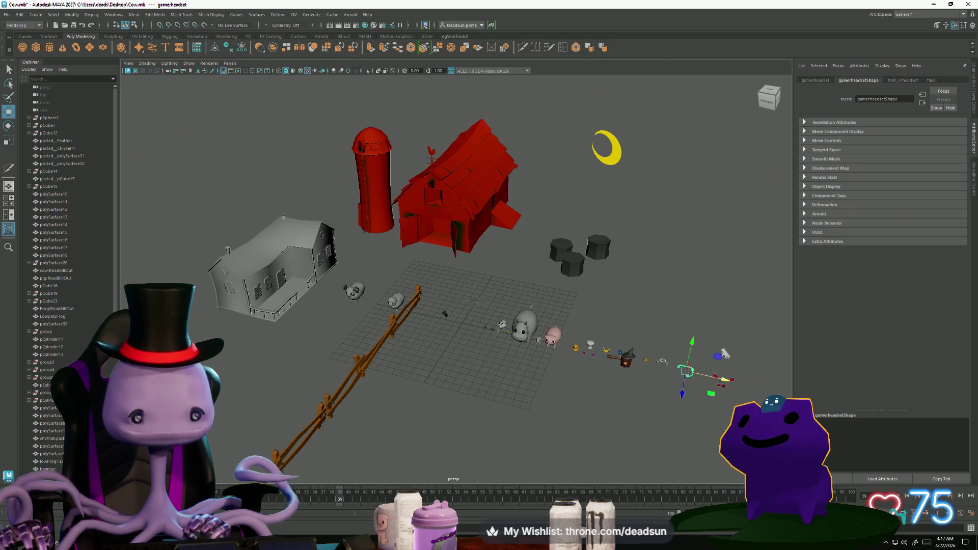
{"action": "mouse_move", "coordinate": [396, 541]}
{"action": "left_click", "coordinate": [288, 504]}
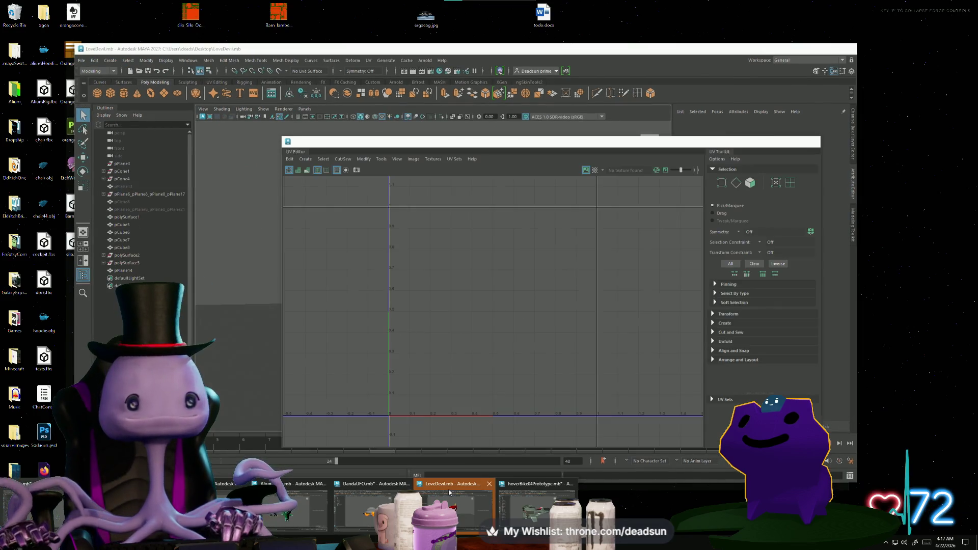
- Bring up DandaUFO.mb, maximize it and centre the UFO, then close it without saving
{"action": "left_click", "coordinate": [374, 504]}
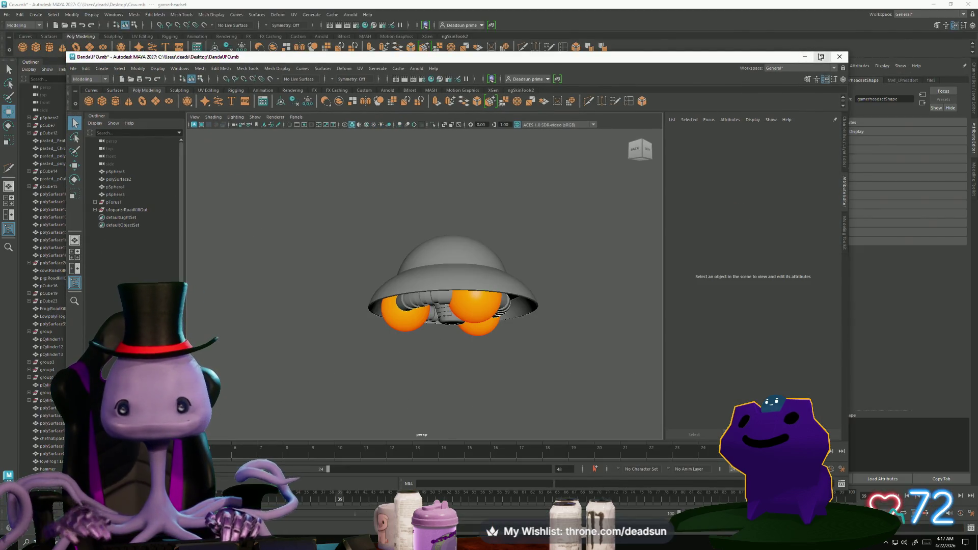
{"action": "left_click", "coordinate": [820, 56]}
{"action": "middle_click_drag", "start_coordinate": [559, 409], "coordinate": [516, 315], "text": "alt"}
{"action": "key", "text": "alt+F4"}
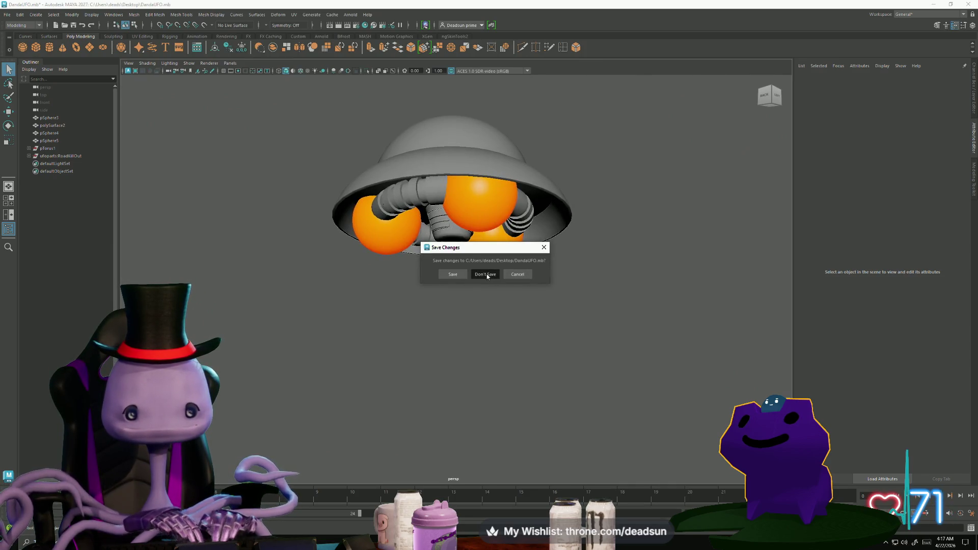
{"action": "left_click", "coordinate": [485, 274]}
- Bring up LoveDevil.mb, close its UV editor, orbit the devil, then close without saving
{"action": "left_click", "coordinate": [372, 543]}
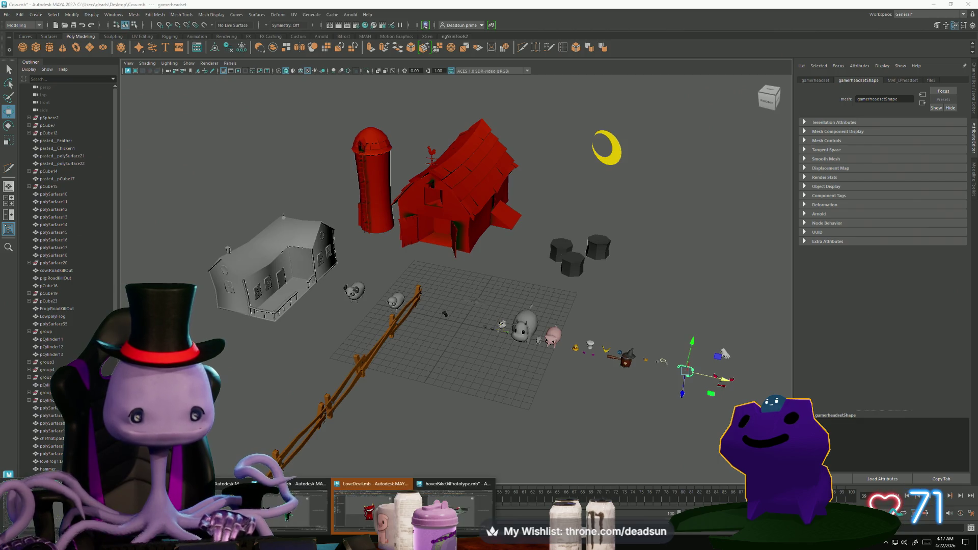
{"action": "left_click", "coordinate": [369, 507]}
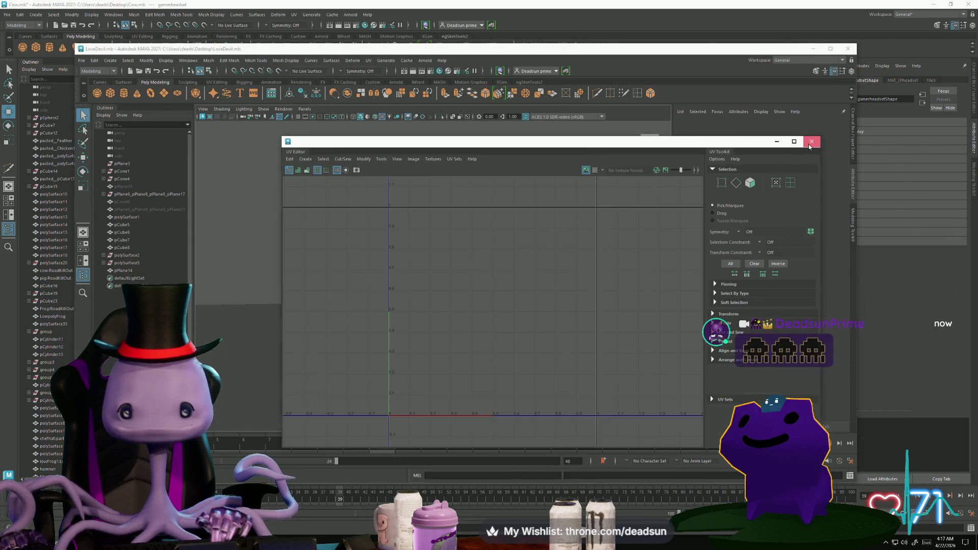
{"action": "left_click", "coordinate": [809, 143]}
{"action": "left_click", "coordinate": [830, 48]}
{"action": "mouse_move", "coordinate": [433, 351]}
{"action": "left_mouse_down", "text": "alt"}
{"action": "mouse_move", "coordinate": [553, 353]}
{"action": "mouse_move", "coordinate": [498, 338]}
{"action": "mouse_move", "coordinate": [542, 338]}
{"action": "mouse_move", "coordinate": [421, 338]}
{"action": "mouse_move", "coordinate": [381, 353]}
{"action": "mouse_move", "coordinate": [440, 354]}
{"action": "mouse_move", "coordinate": [580, 316]}
{"action": "left_mouse_up", "text": "alt"}
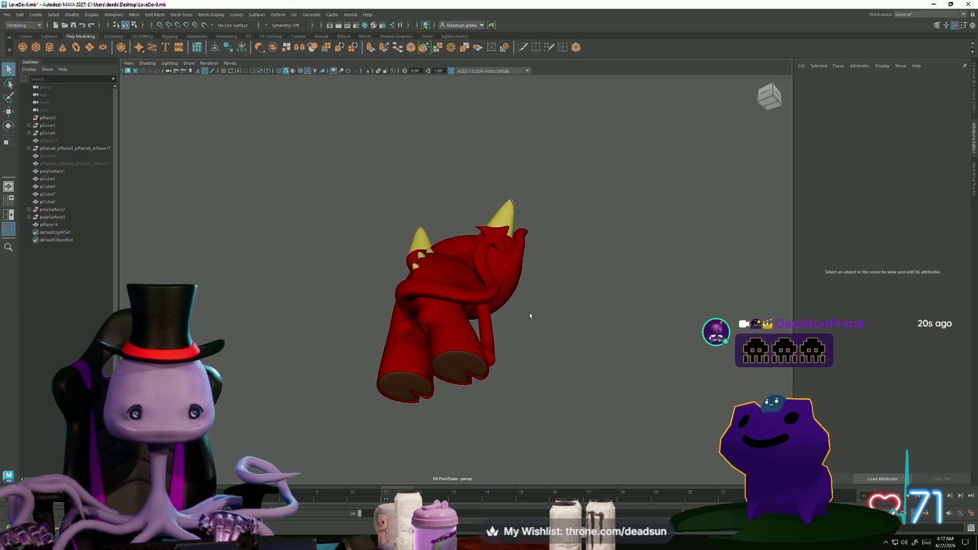
{"action": "mouse_move", "coordinate": [441, 394]}
{"action": "left_mouse_down", "text": "alt"}
{"action": "mouse_move", "coordinate": [489, 334]}
{"action": "mouse_move", "coordinate": [489, 354]}
{"action": "mouse_move", "coordinate": [530, 367]}
{"action": "mouse_move", "coordinate": [465, 370]}
{"action": "mouse_move", "coordinate": [447, 407]}
{"action": "mouse_move", "coordinate": [503, 403]}
{"action": "mouse_move", "coordinate": [434, 360]}
{"action": "mouse_move", "coordinate": [392, 382]}
{"action": "mouse_move", "coordinate": [469, 360]}
{"action": "mouse_move", "coordinate": [448, 367]}
{"action": "mouse_move", "coordinate": [477, 377]}
{"action": "mouse_move", "coordinate": [336, 353]}
{"action": "mouse_move", "coordinate": [398, 371]}
{"action": "mouse_move", "coordinate": [312, 372]}
{"action": "mouse_move", "coordinate": [483, 390]}
{"action": "mouse_move", "coordinate": [564, 371]}
{"action": "mouse_move", "coordinate": [731, 374]}
{"action": "left_mouse_up", "text": "alt"}
{"action": "left_click", "coordinate": [489, 334]}
{"action": "left_click", "coordinate": [448, 408]}
{"action": "left_click", "coordinate": [448, 369]}
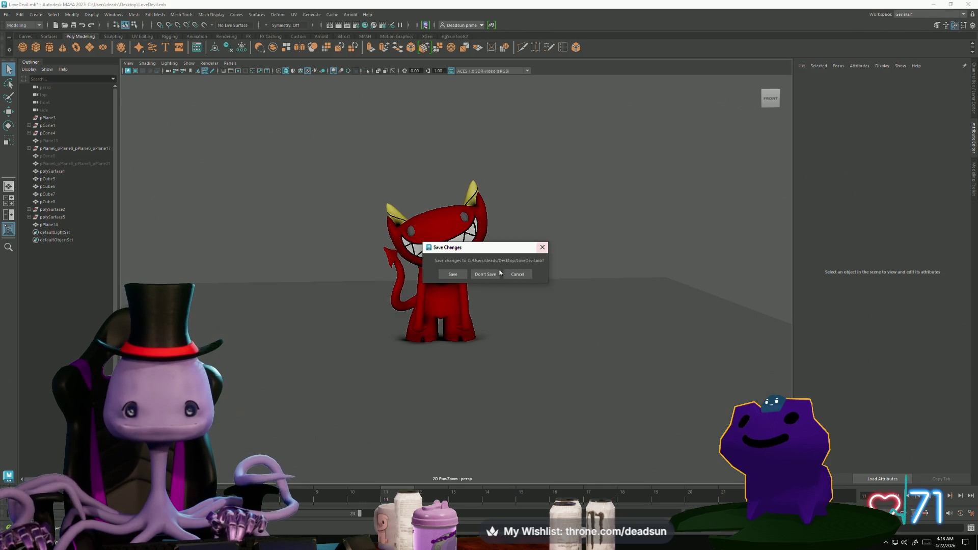
{"action": "left_click", "coordinate": [486, 275]}
{"action": "left_click_drag", "start_coordinate": [420, 375], "coordinate": [458, 412], "text": "alt"}
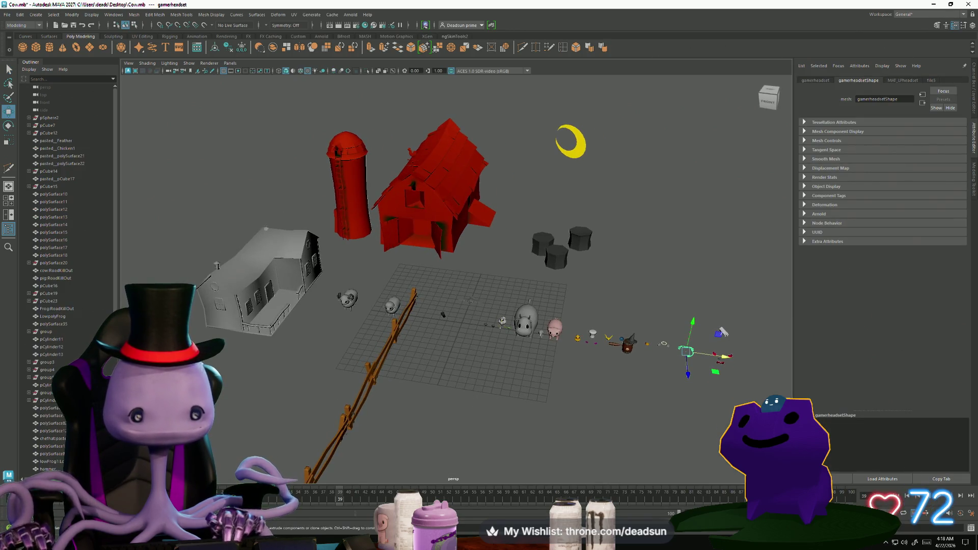
- Bring the dropship5 scene forward, maximize it and orbit in close to the cockpit interior
{"action": "key", "text": "alt+Tab"}
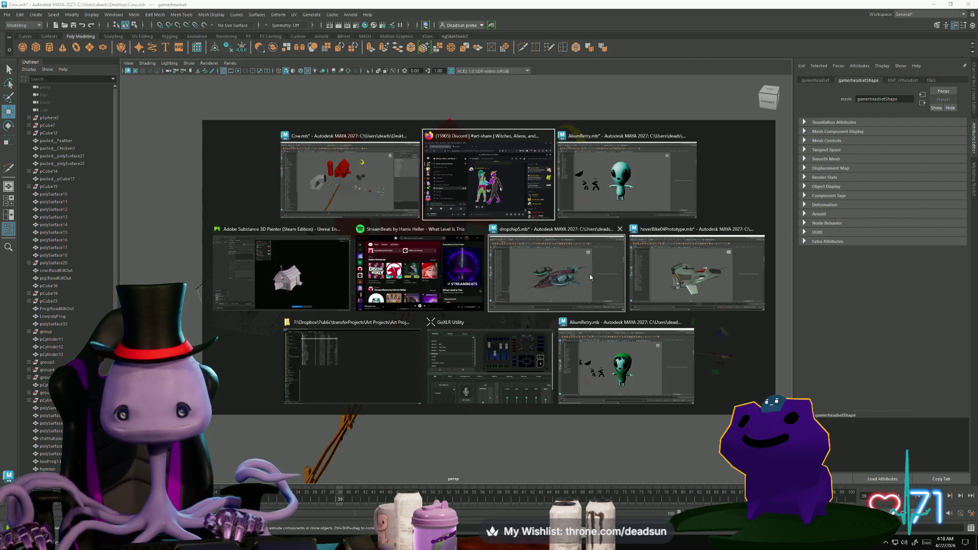
{"action": "left_click", "coordinate": [591, 277]}
{"action": "mouse_move", "coordinate": [586, 285]}
{"action": "left_mouse_down", "text": "alt"}
{"action": "mouse_move", "coordinate": [499, 379]}
{"action": "mouse_move", "coordinate": [479, 357]}
{"action": "left_mouse_up", "text": "alt"}
{"action": "left_click", "coordinate": [842, 49]}
{"action": "mouse_move", "coordinate": [509, 265]}
{"action": "left_mouse_down", "text": "alt"}
{"action": "mouse_move", "coordinate": [427, 324]}
{"action": "mouse_move", "coordinate": [516, 334]}
{"action": "mouse_move", "coordinate": [535, 366]}
{"action": "left_mouse_up", "text": "alt"}
{"action": "scroll", "coordinate": [545, 383], "scroll_direction": "up", "scroll_amount": 5}
{"action": "mouse_move", "coordinate": [554, 400]}
{"action": "left_mouse_down", "text": "alt"}
{"action": "mouse_move", "coordinate": [436, 388]}
{"action": "mouse_move", "coordinate": [514, 434]}
{"action": "mouse_move", "coordinate": [635, 406]}
{"action": "mouse_move", "coordinate": [441, 380]}
{"action": "left_mouse_up", "text": "alt"}
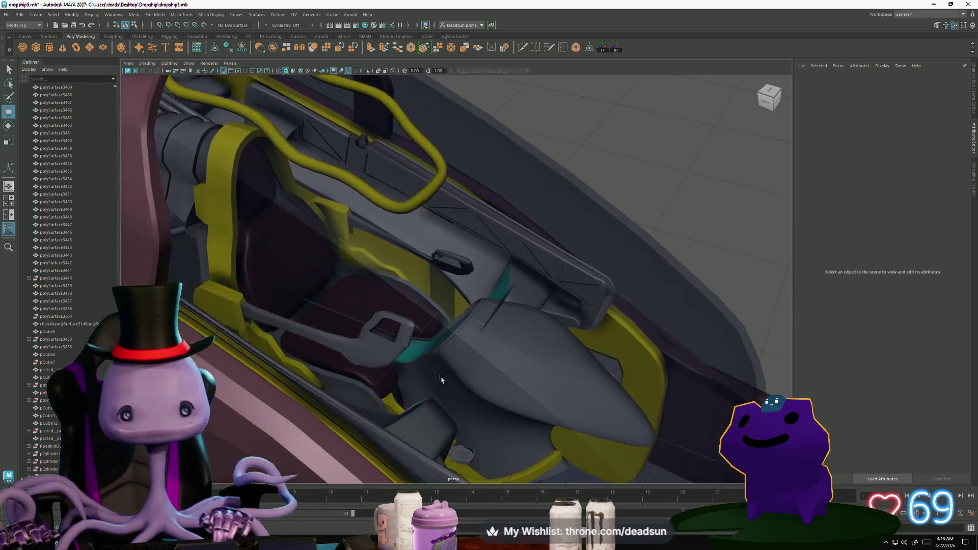
{"action": "scroll", "coordinate": [450, 372], "scroll_direction": "up", "scroll_amount": 3}
- Frame the cockpit glass pCube6, check it from several angles, deselect it, and Alt+Tab to Cow.mb
{"action": "left_click", "coordinate": [594, 399]}
{"action": "mouse_move", "coordinate": [594, 400]}
{"action": "left_mouse_down", "text": "alt"}
{"action": "mouse_move", "coordinate": [528, 414]}
{"action": "mouse_move", "coordinate": [776, 380]}
{"action": "mouse_move", "coordinate": [684, 378]}
{"action": "left_mouse_up", "text": "alt"}
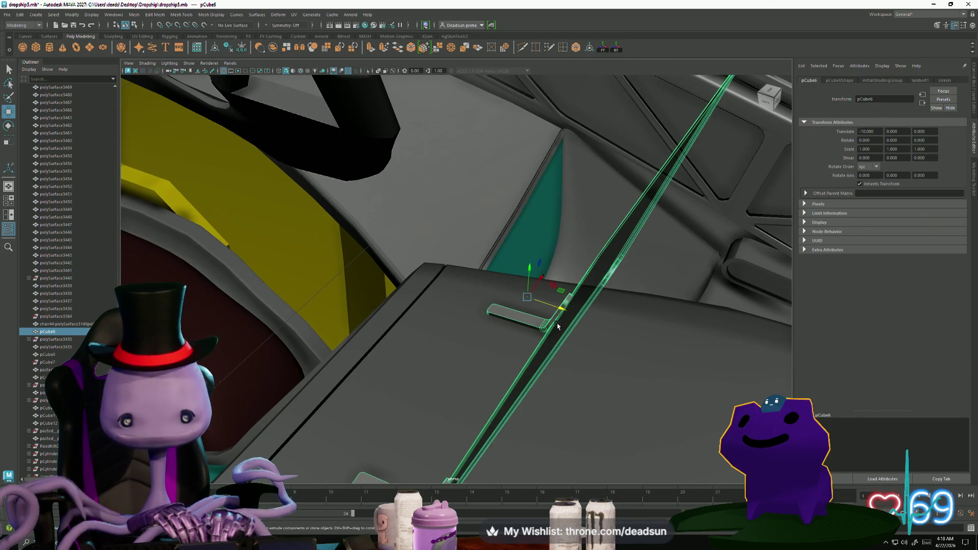
{"action": "key", "text": "f"}
{"action": "mouse_move", "coordinate": [558, 326]}
{"action": "left_mouse_down", "text": "alt"}
{"action": "mouse_move", "coordinate": [508, 343]}
{"action": "mouse_move", "coordinate": [504, 319]}
{"action": "mouse_move", "coordinate": [483, 316]}
{"action": "left_mouse_up", "text": "alt"}
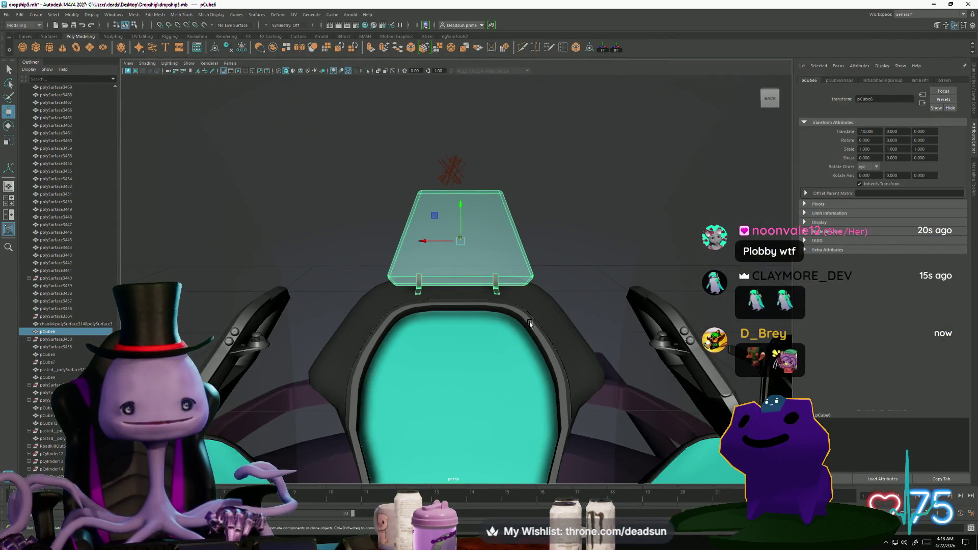
{"action": "scroll", "coordinate": [528, 319], "scroll_direction": "down", "scroll_amount": 1}
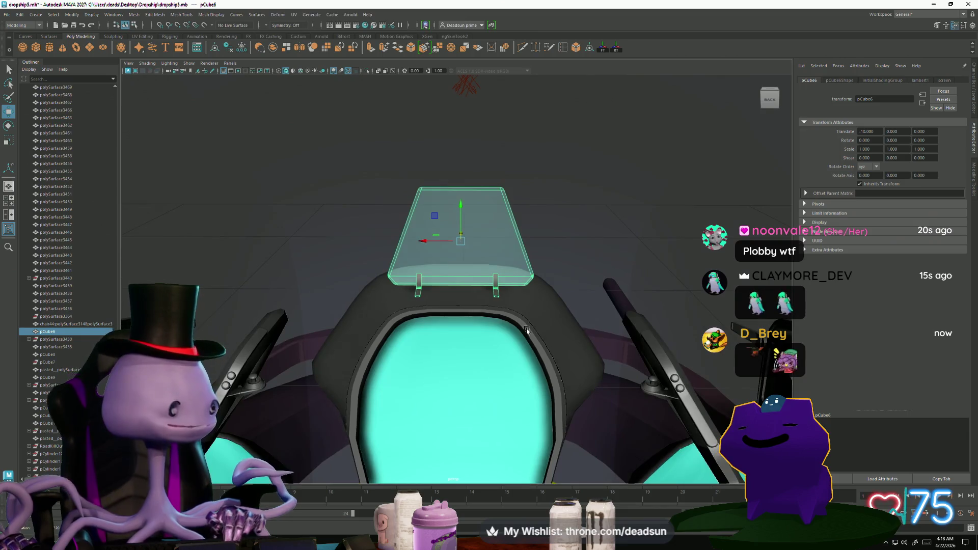
{"action": "mouse_move", "coordinate": [528, 326]}
{"action": "left_mouse_down", "text": "alt"}
{"action": "mouse_move", "coordinate": [376, 328]}
{"action": "mouse_move", "coordinate": [253, 187]}
{"action": "mouse_move", "coordinate": [335, 287]}
{"action": "left_mouse_up", "text": "alt"}
{"action": "left_click", "coordinate": [244, 345]}
{"action": "scroll", "coordinate": [244, 345], "scroll_direction": "down", "scroll_amount": 5}
{"action": "mouse_move", "coordinate": [244, 344]}
{"action": "left_mouse_down", "text": "alt"}
{"action": "mouse_move", "coordinate": [435, 323]}
{"action": "mouse_move", "coordinate": [487, 333]}
{"action": "mouse_move", "coordinate": [428, 368]}
{"action": "left_mouse_up", "text": "alt"}
{"action": "key", "text": "alt+Tab"}
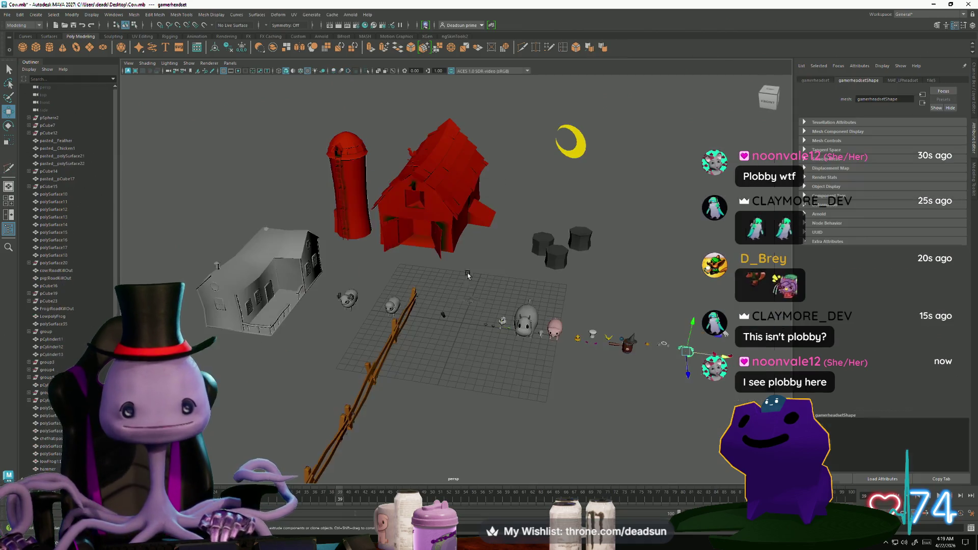
- Select the red barn and move in beneath it to look up at the silo
{"action": "scroll", "coordinate": [501, 240], "scroll_direction": "up", "scroll_amount": 3}
{"action": "left_click_drag", "start_coordinate": [501, 240], "coordinate": [459, 204], "text": "alt"}
{"action": "left_click", "coordinate": [407, 168]}
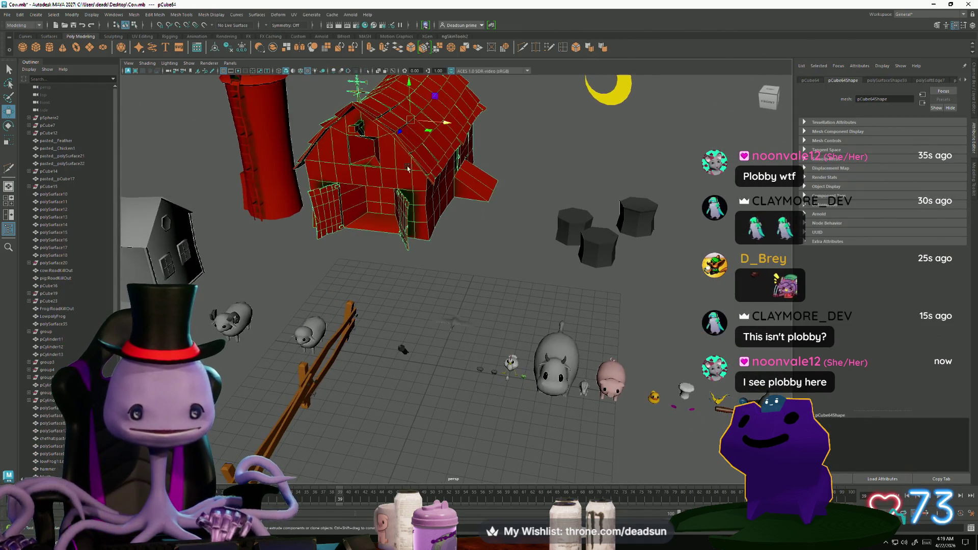
{"action": "mouse_move", "coordinate": [377, 366]}
{"action": "left_mouse_down", "text": "alt"}
{"action": "mouse_move", "coordinate": [484, 421]}
{"action": "mouse_move", "coordinate": [459, 385]}
{"action": "mouse_move", "coordinate": [518, 389]}
{"action": "mouse_move", "coordinate": [375, 404]}
{"action": "mouse_move", "coordinate": [369, 420]}
{"action": "mouse_move", "coordinate": [509, 405]}
{"action": "mouse_move", "coordinate": [420, 411]}
{"action": "mouse_move", "coordinate": [441, 414]}
{"action": "mouse_move", "coordinate": [439, 404]}
{"action": "left_mouse_up", "text": "alt"}
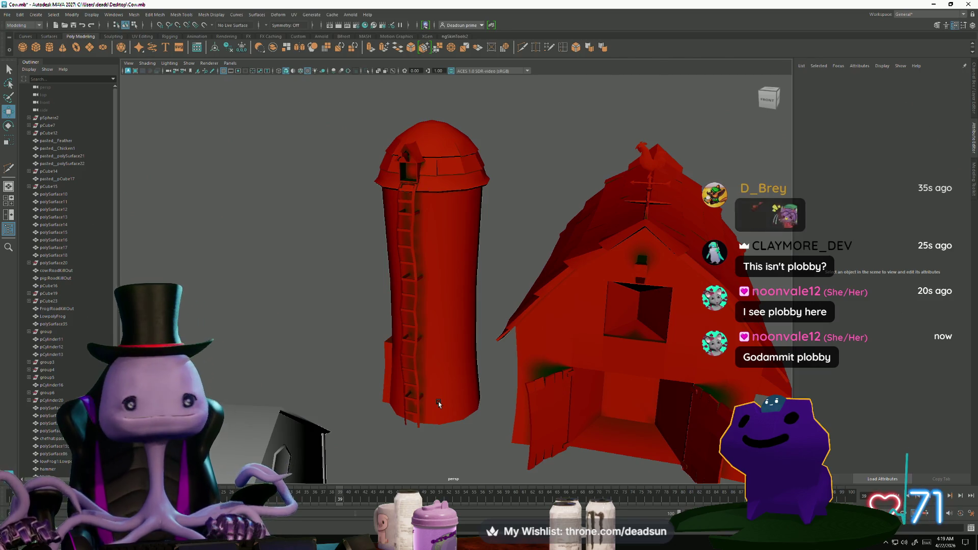
{"action": "mouse_move", "coordinate": [438, 402]}
{"action": "left_mouse_down", "text": "alt"}
{"action": "mouse_move", "coordinate": [415, 387]}
{"action": "mouse_move", "coordinate": [428, 225]}
{"action": "mouse_move", "coordinate": [404, 209]}
{"action": "left_mouse_up", "text": "alt"}
- Select the silo roof's top vertex in Vertex mode and orbit around to inspect it
{"action": "left_click", "coordinate": [429, 226]}
{"action": "right_click_drag", "start_coordinate": [408, 157], "coordinate": [387, 152]}
{"action": "left_click", "coordinate": [416, 111]}
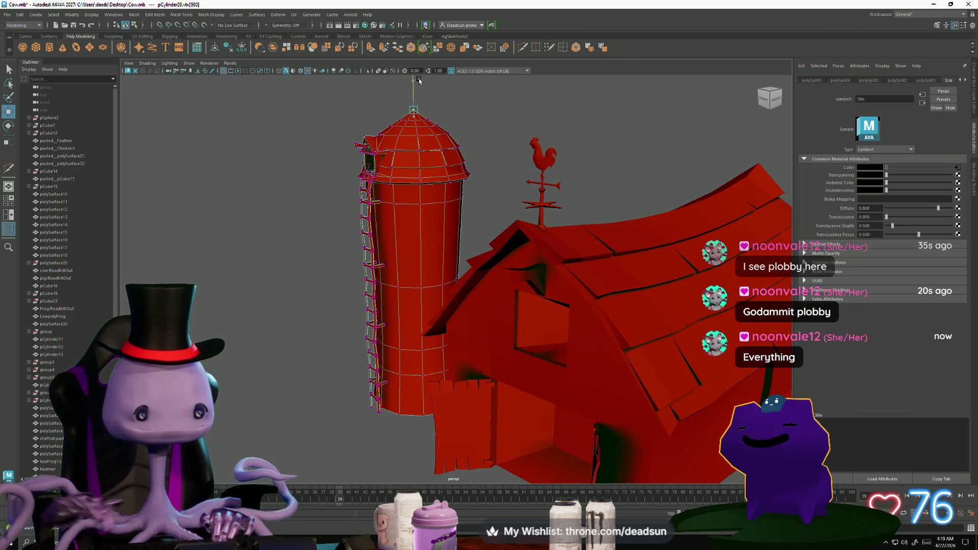
{"action": "scroll", "coordinate": [505, 277], "scroll_direction": "up", "scroll_amount": 6}
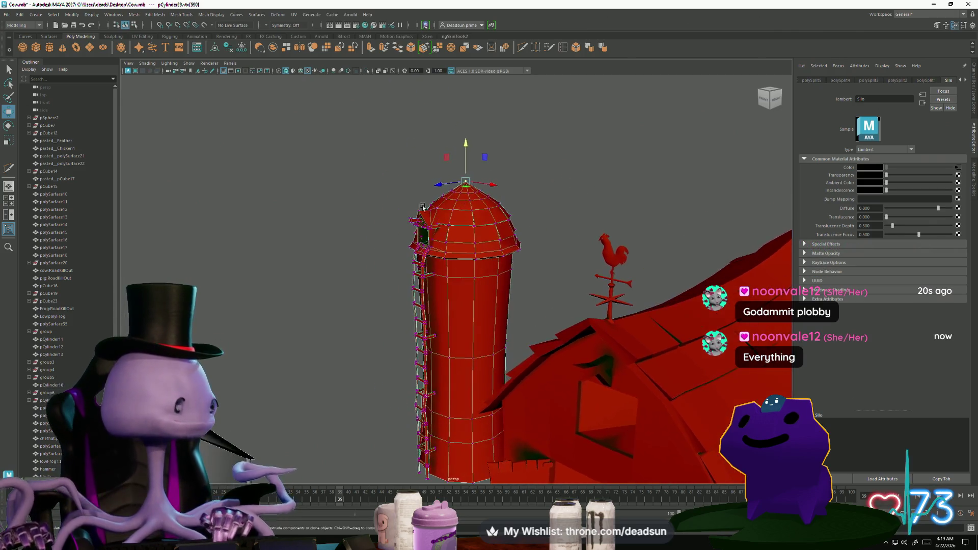
{"action": "scroll", "coordinate": [504, 277], "scroll_direction": "down", "scroll_amount": 5}
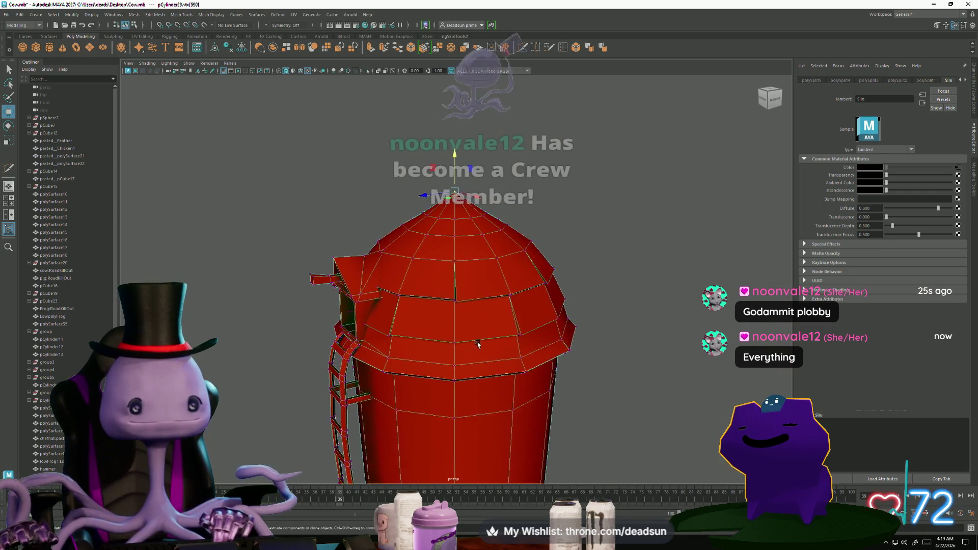
{"action": "left_click_drag", "start_coordinate": [504, 278], "coordinate": [469, 335], "text": "alt"}
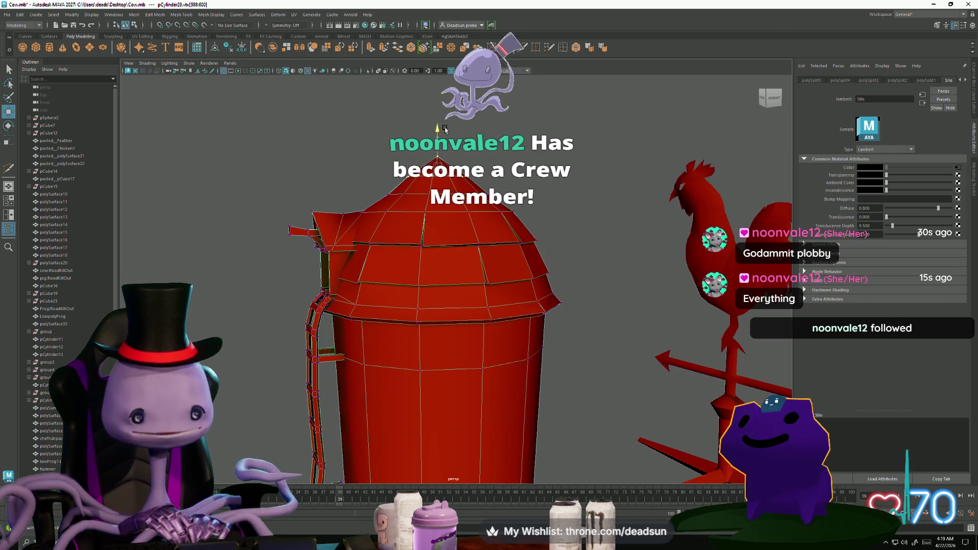
{"action": "left_click_drag", "start_coordinate": [444, 132], "coordinate": [472, 187], "text": "alt"}
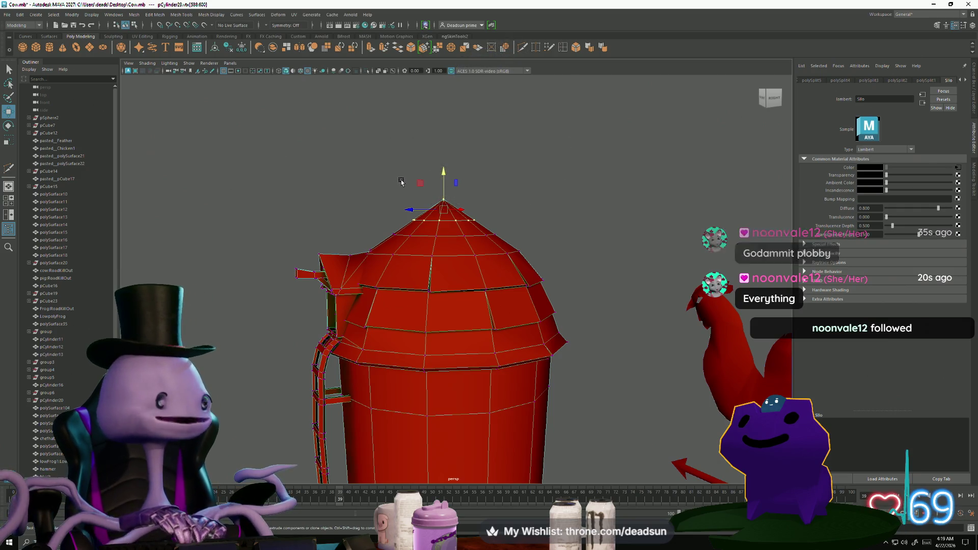
{"action": "left_click_drag", "start_coordinate": [394, 171], "coordinate": [451, 183]}
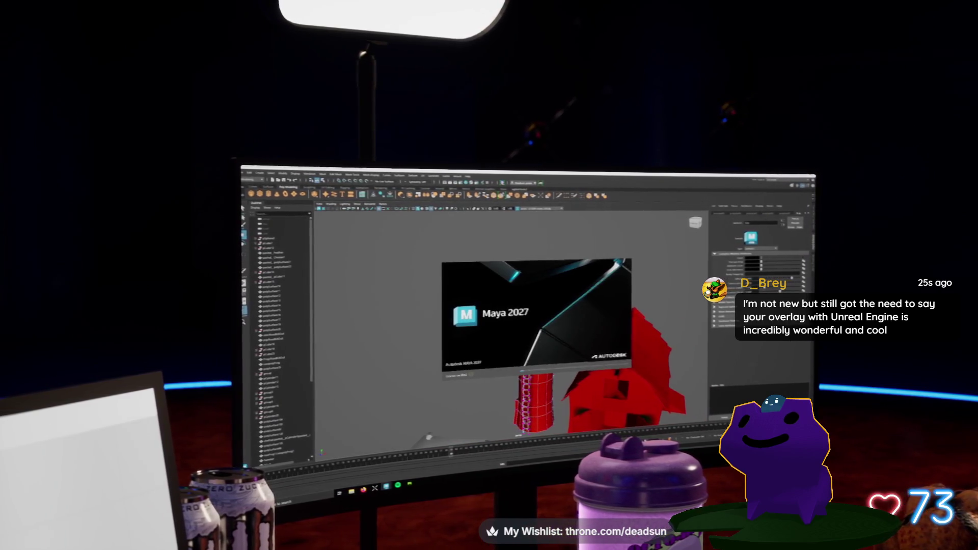
- Bring the Maya spaceship window to the front and orbit the ship to a top-down view
{"action": "key", "text": "alt+Tab"}
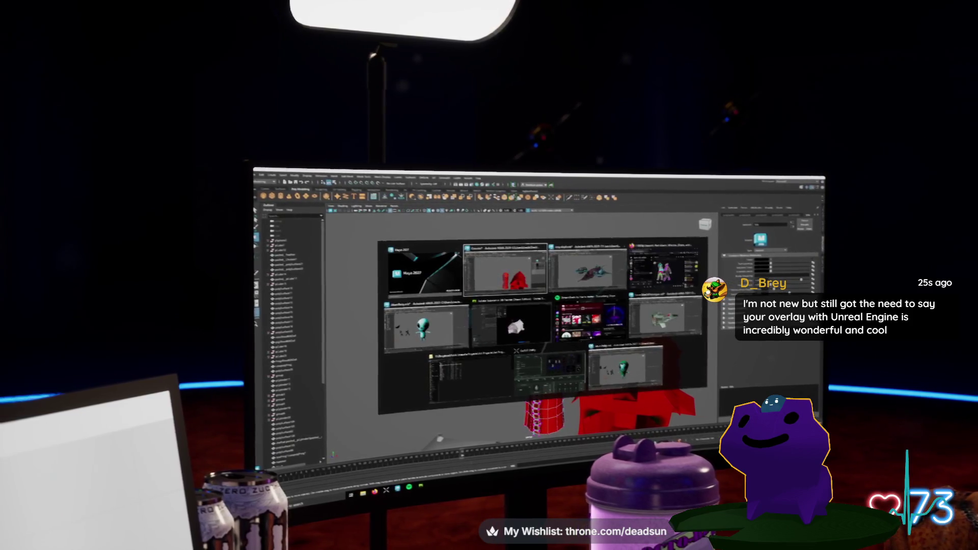
{"action": "key", "text": "alt+Tab"}
{"action": "mouse_move", "coordinate": [510, 331]}
{"action": "left_mouse_down", "text": "alt"}
{"action": "mouse_move", "coordinate": [484, 291]}
{"action": "mouse_move", "coordinate": [466, 342]}
{"action": "mouse_move", "coordinate": [491, 326]}
{"action": "left_mouse_up", "text": "alt"}
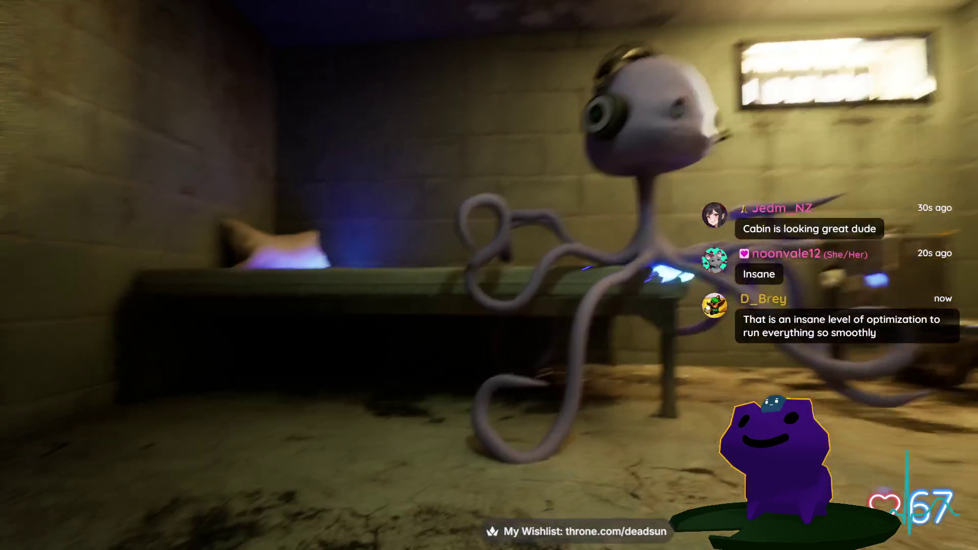
- Walk up to the wall shelf to read the book spines and the Eldritch Takoyaki box
{"action": "key", "text": "w"}
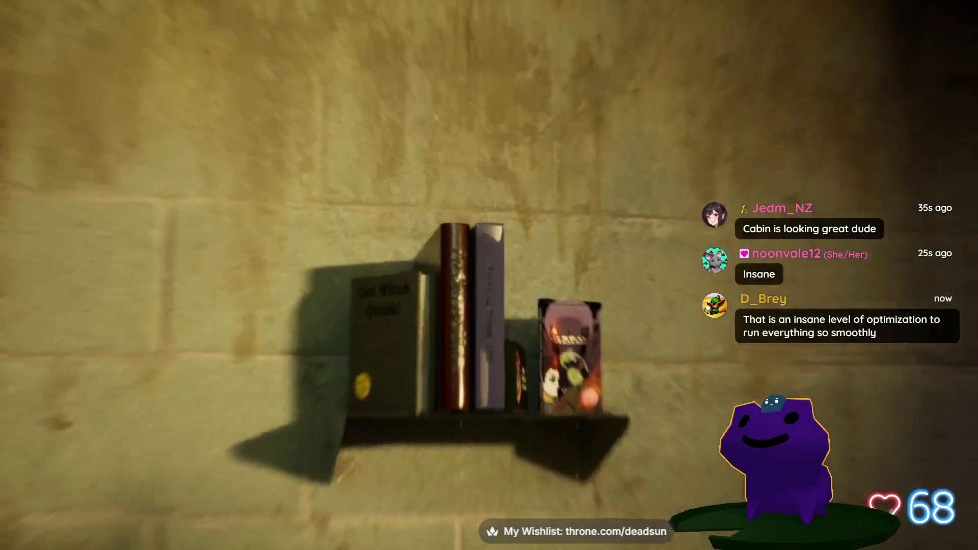
{"action": "key", "text": "w"}
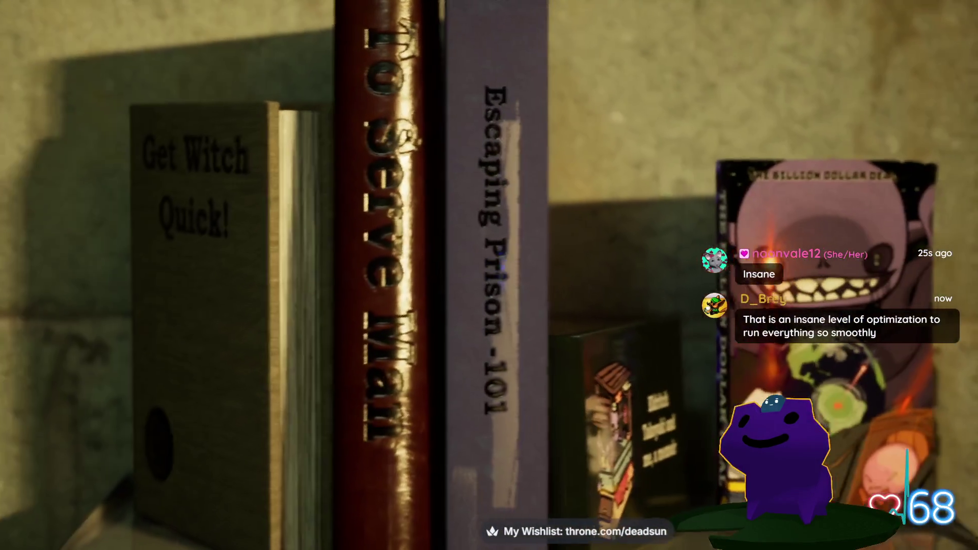
{"action": "key", "text": "w"}
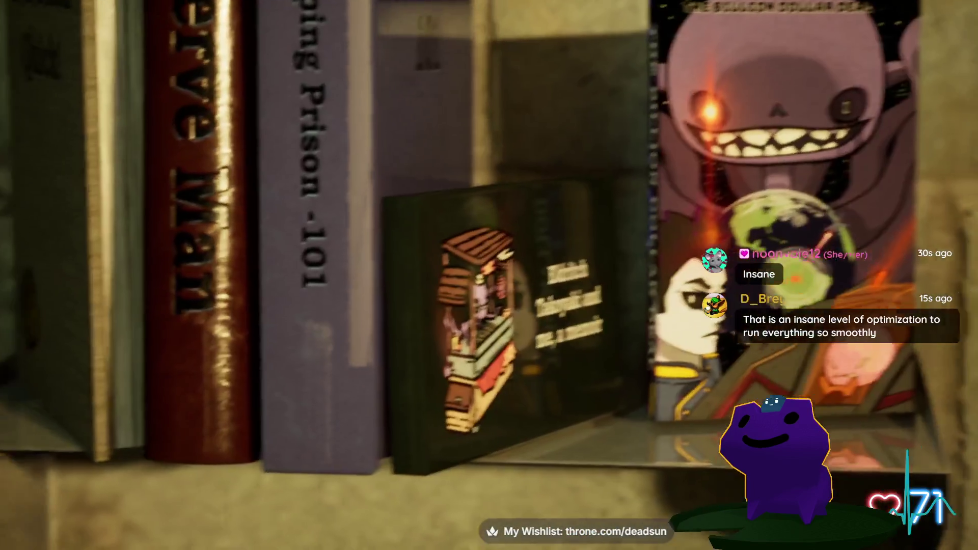
- Move along the shelf to view the Billion Dollar Dead poster, the 'Get Witch Quick!' book and the bracket
{"action": "key", "text": "d"}
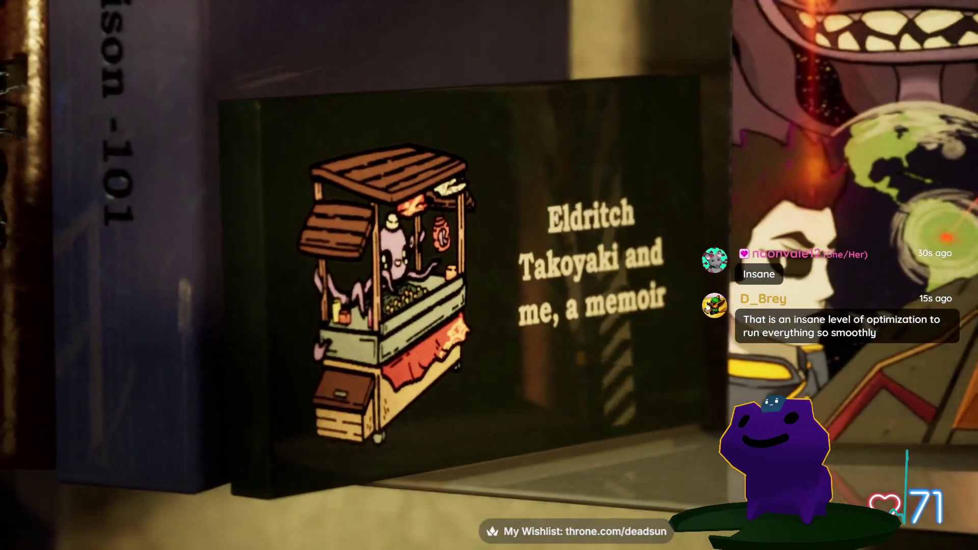
{"action": "key", "text": "s"}
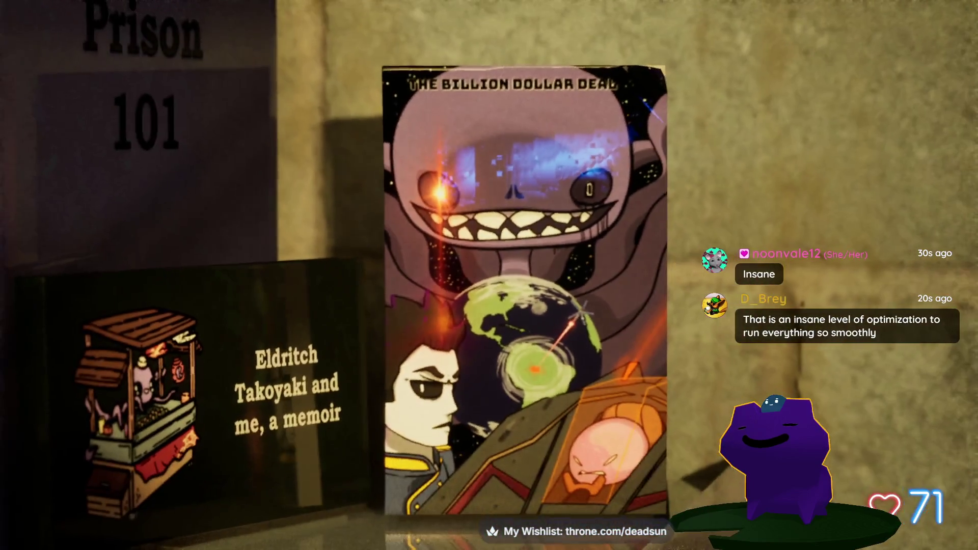
{"action": "key", "text": "a"}
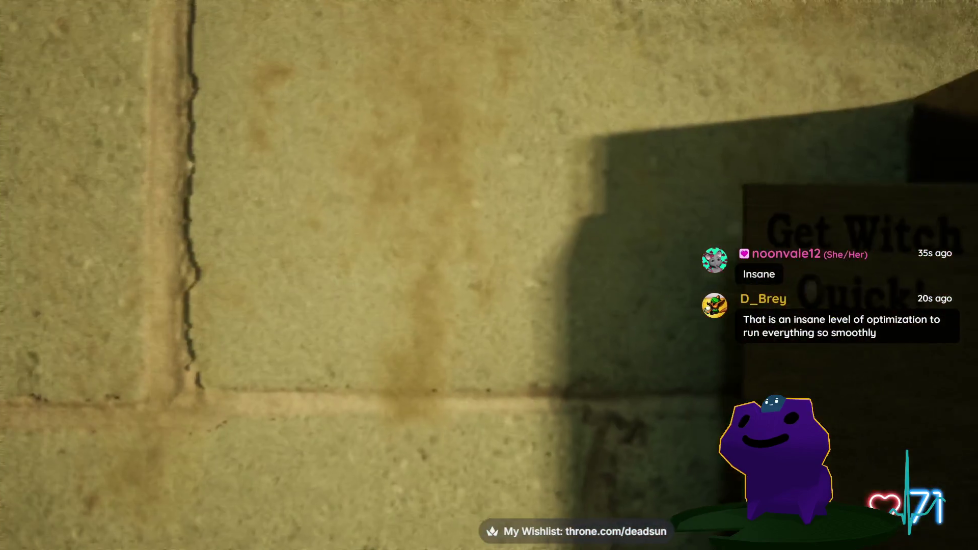
{"action": "key", "text": "w"}
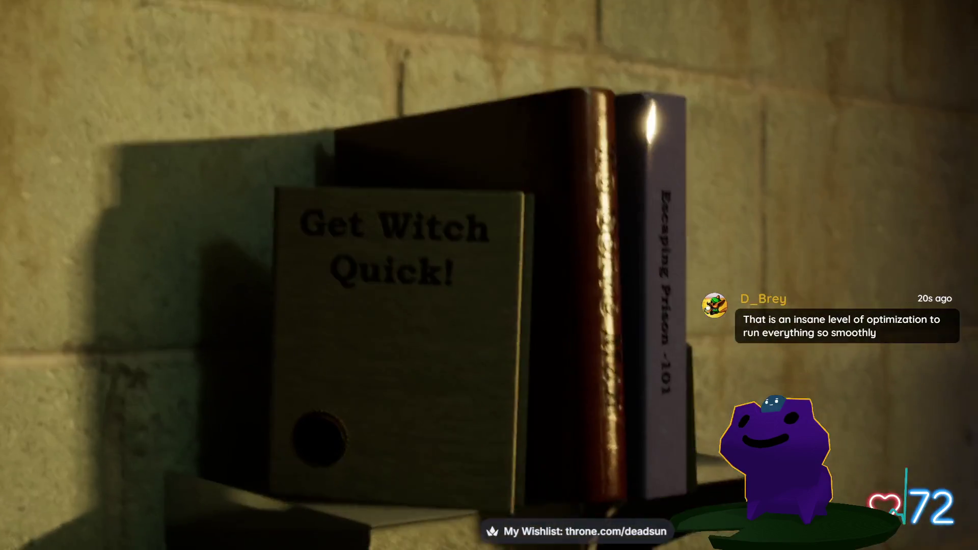
{"action": "key", "text": "ctrl"}
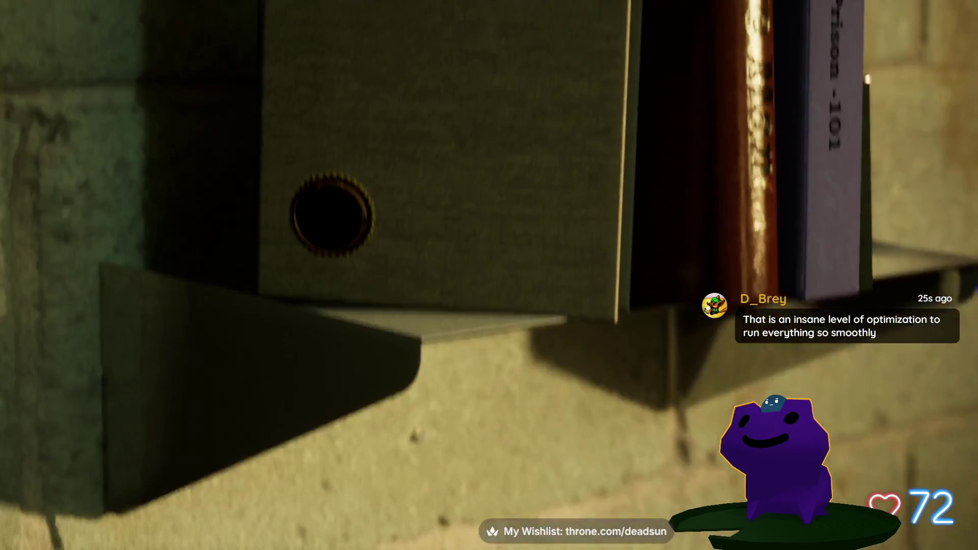
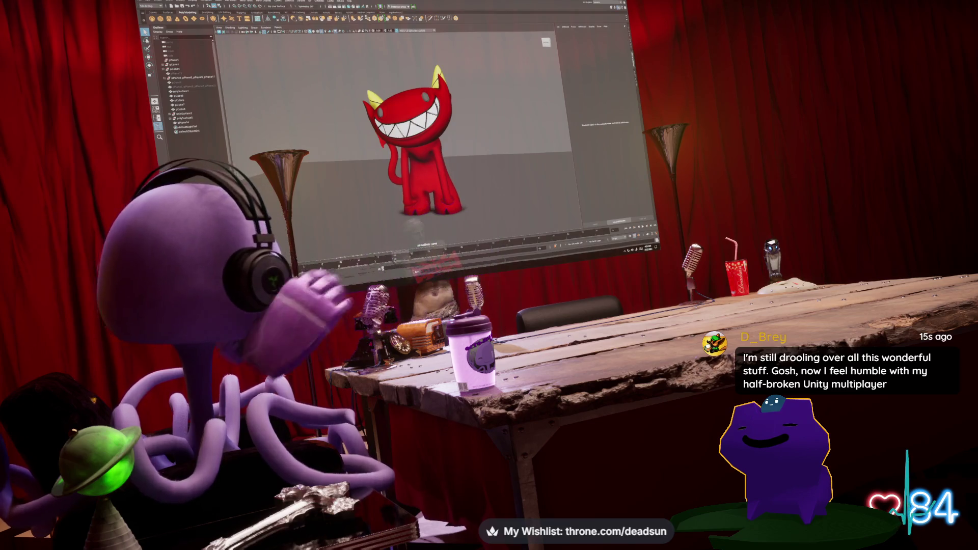
- Bring the Tentacle dashboard window to the front and move it up and left
{"action": "key", "text": "alt+Tab"}
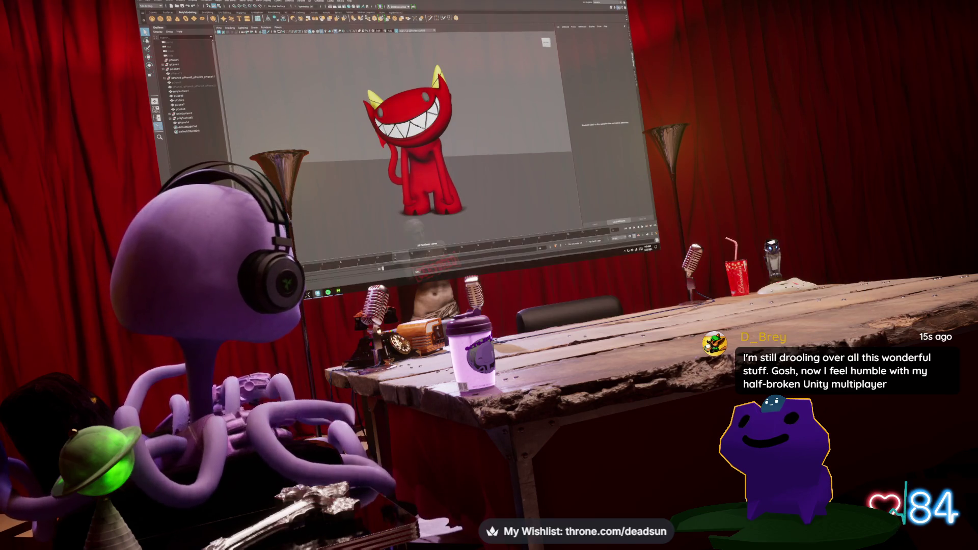
{"action": "key", "text": "alt+Tab"}
{"action": "mouse_move", "coordinate": [686, 109]}
{"action": "left_mouse_down"}
{"action": "mouse_move", "coordinate": [673, 60]}
{"action": "mouse_move", "coordinate": [631, 52]}
{"action": "left_mouse_up"}
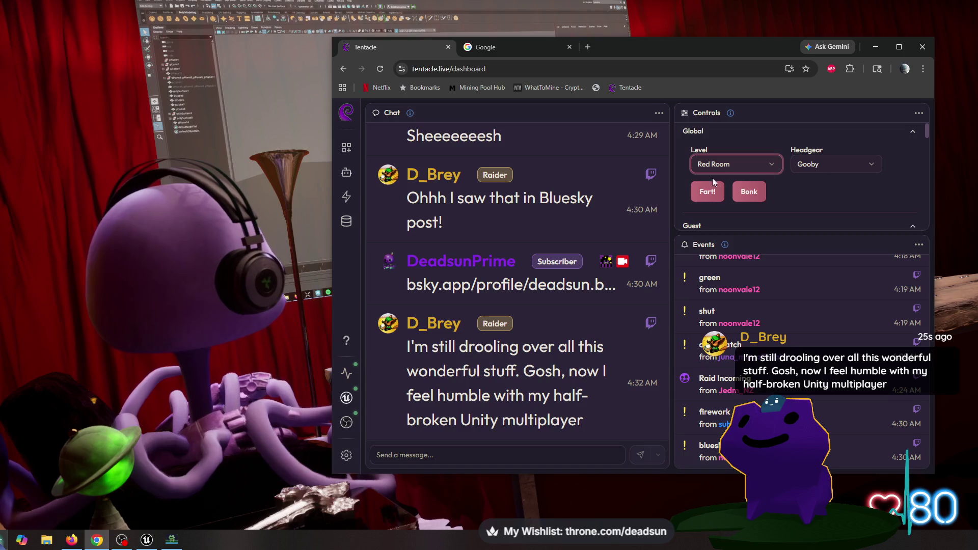
- Try the Chouko, LethalYarn and fangs headgear on the avatar, finishing with scouter
{"action": "left_click", "coordinate": [830, 166]}
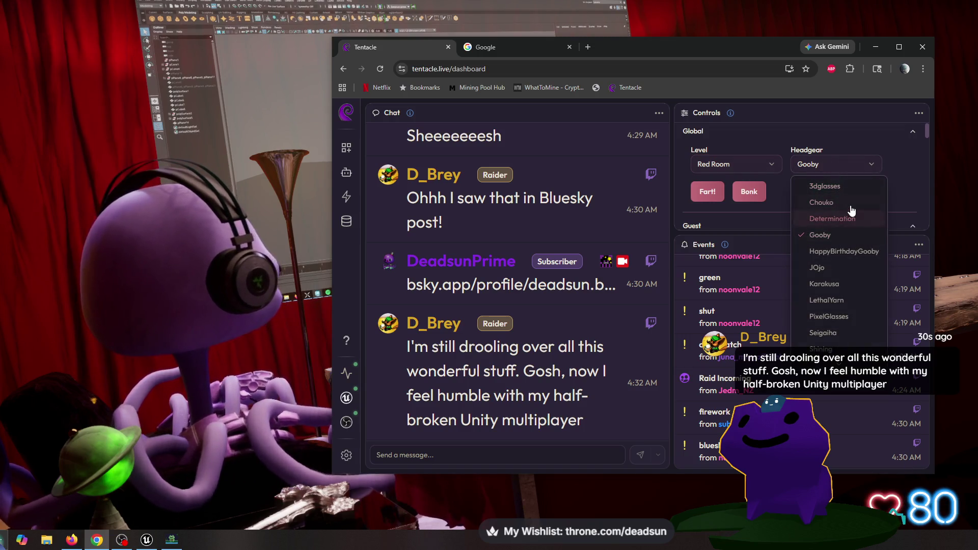
{"action": "left_click", "coordinate": [851, 203]}
{"action": "left_click", "coordinate": [856, 165]}
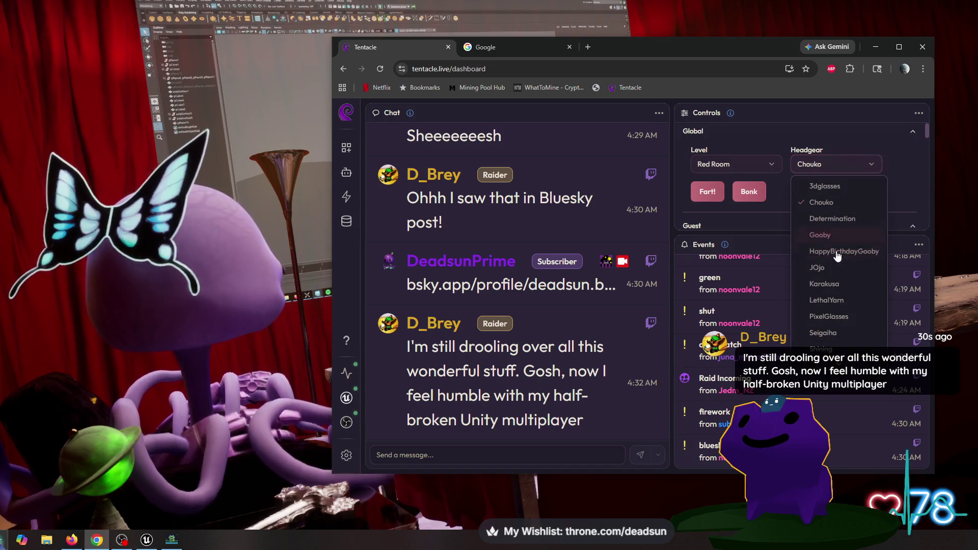
{"action": "left_click", "coordinate": [844, 301]}
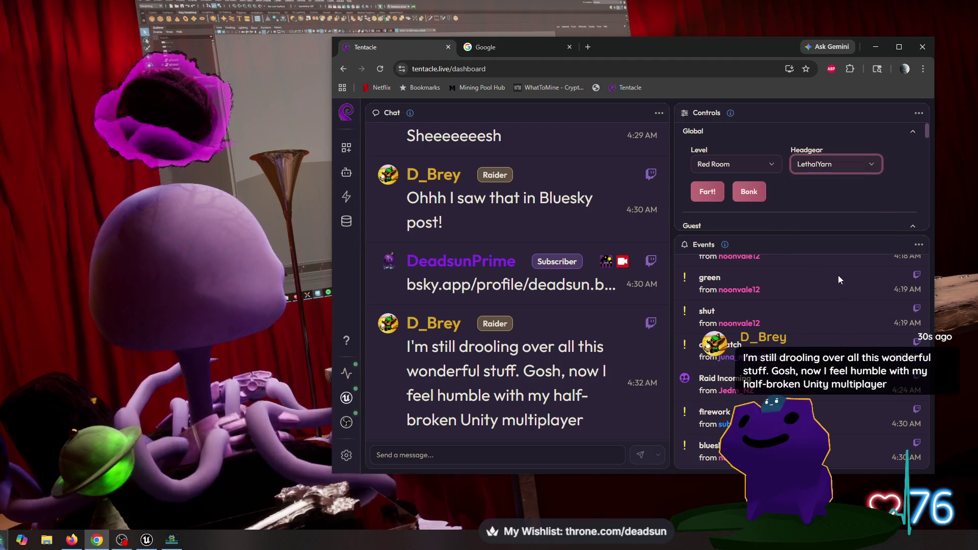
{"action": "left_click", "coordinate": [850, 171]}
{"action": "scroll", "coordinate": [830, 305], "scroll_direction": "down", "scroll_amount": 5}
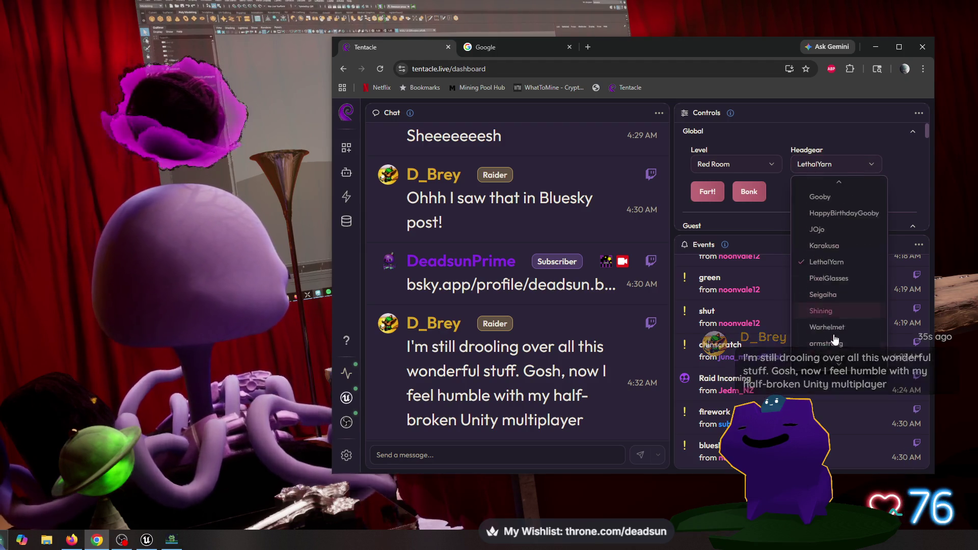
{"action": "left_click", "coordinate": [829, 326]}
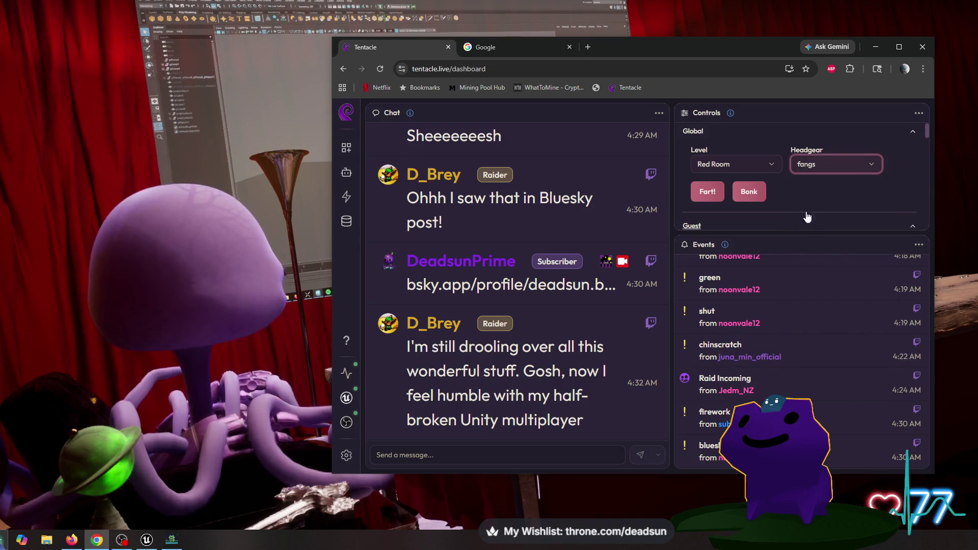
{"action": "left_click", "coordinate": [832, 163]}
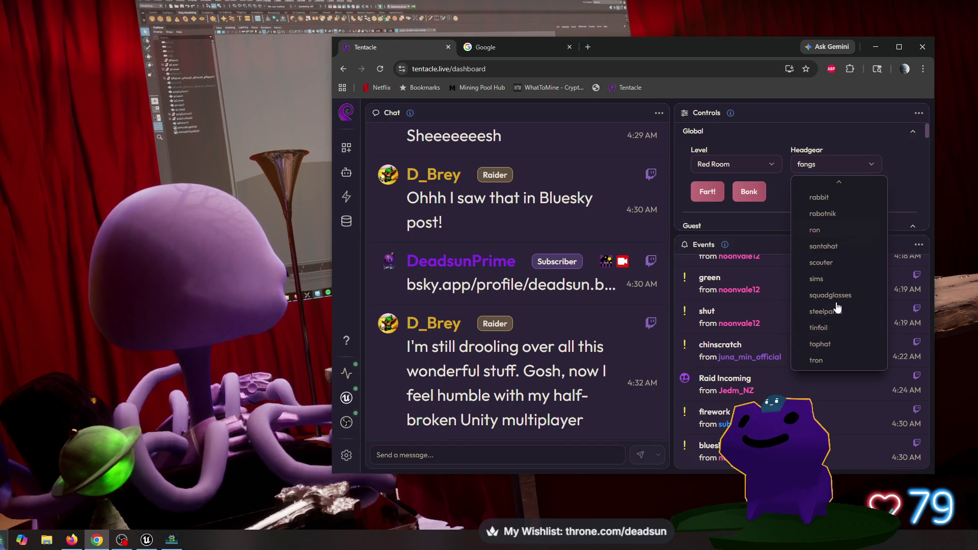
{"action": "left_click", "coordinate": [849, 267]}
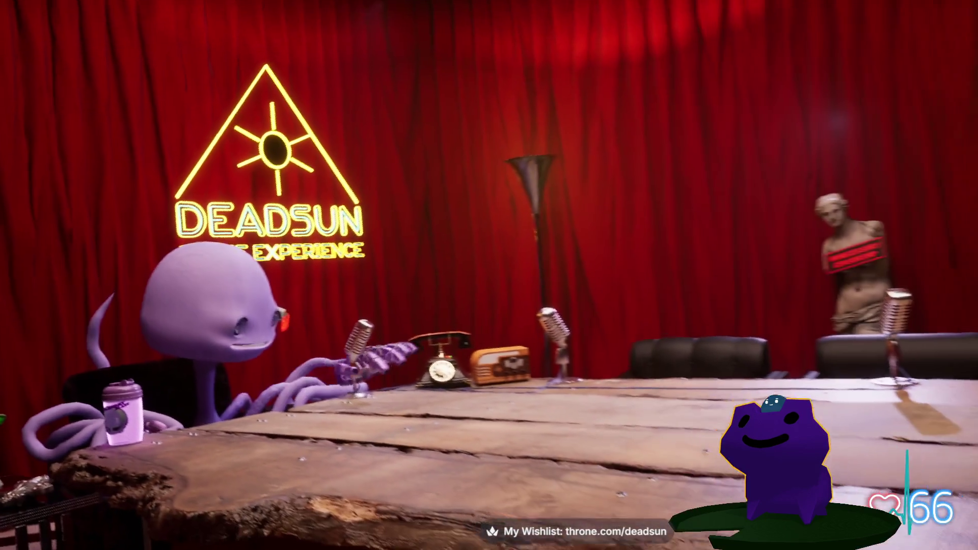
- Return to the fullscreen Avatar scene and watch the movie theater level load
{"action": "key", "text": "alt+Tab"}
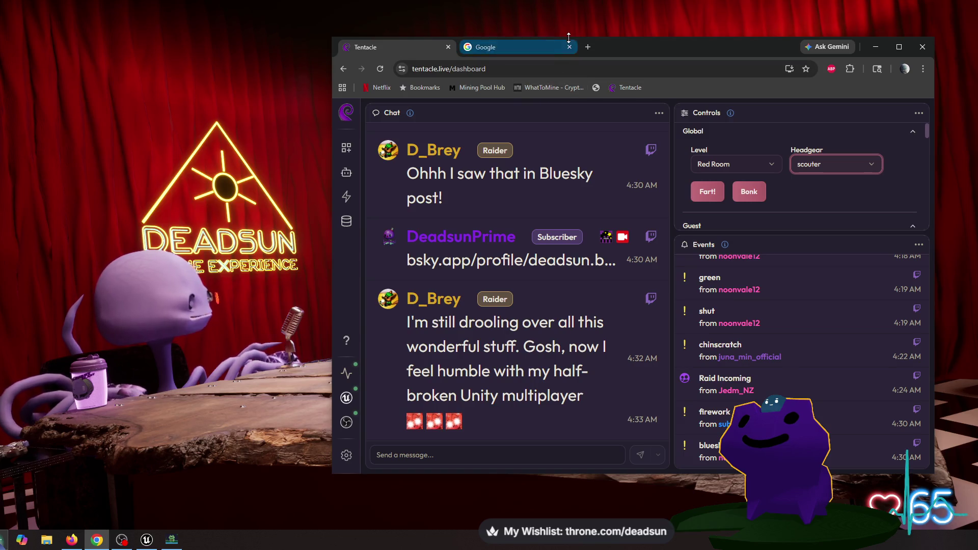
{"action": "key", "text": "alt+Tab"}
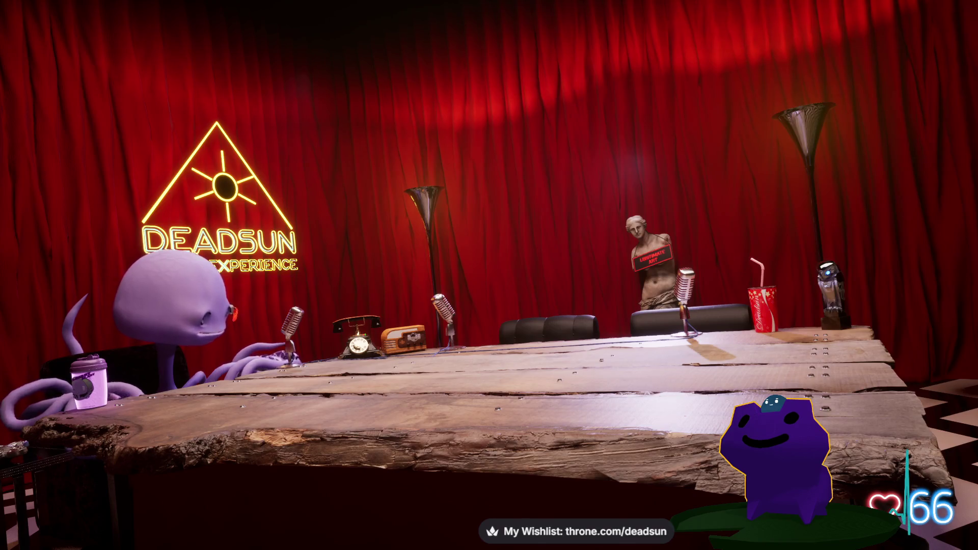
{"action": "key", "text": "alt+Tab"}
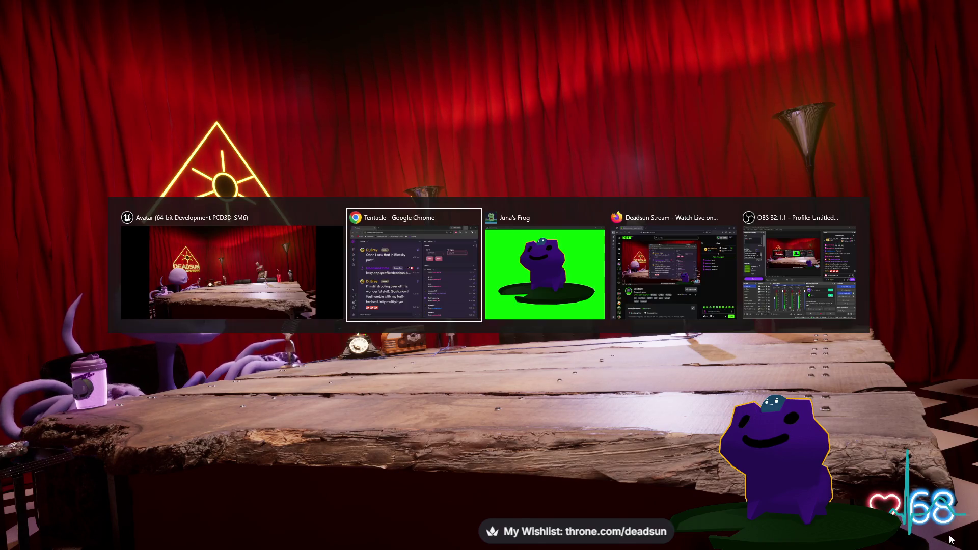
{"action": "key", "text": "Escape"}
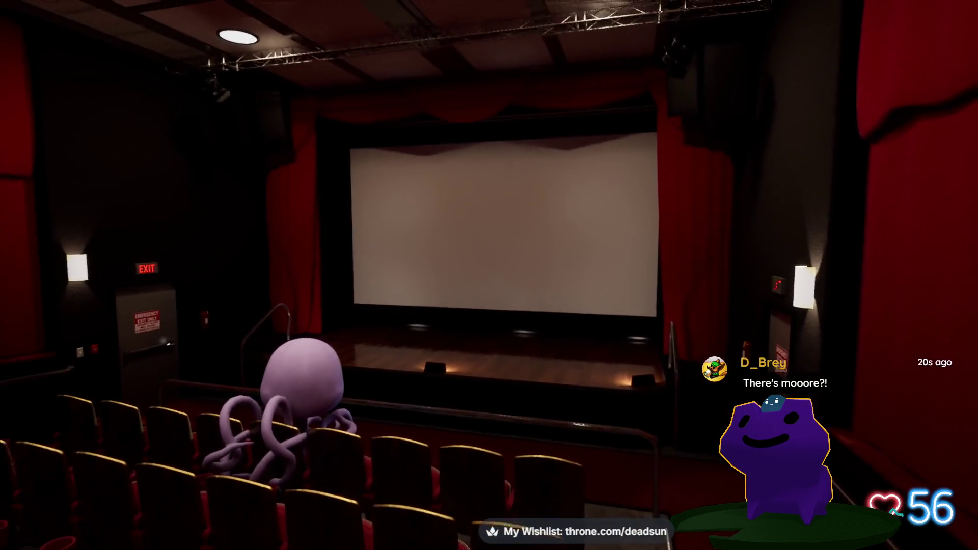
- Bring the Tentacle dashboard back, reposition it and scroll down to the Theater controls
{"action": "key", "text": "alt+Tab"}
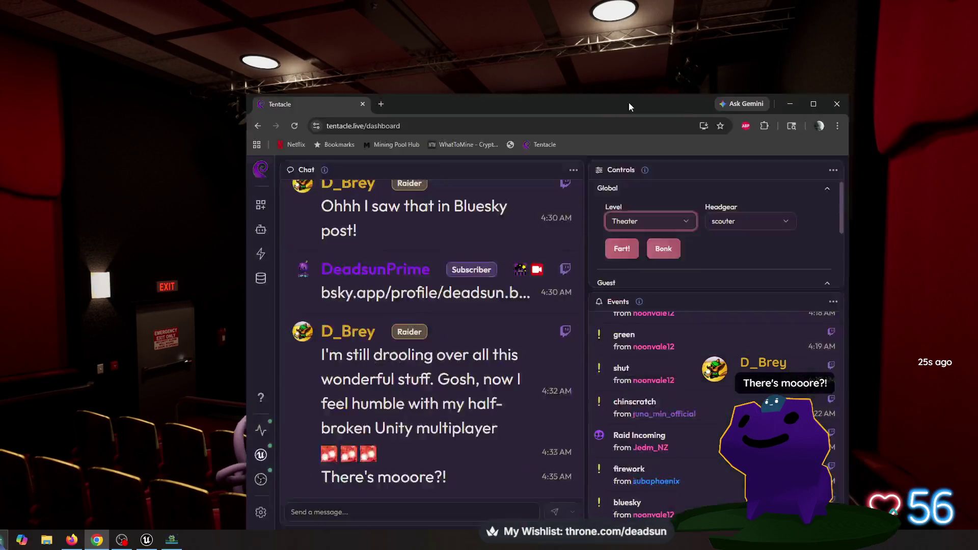
{"action": "left_click_drag", "start_coordinate": [629, 103], "coordinate": [652, 44]}
{"action": "scroll", "coordinate": [750, 174], "scroll_direction": "down", "scroll_amount": 3}
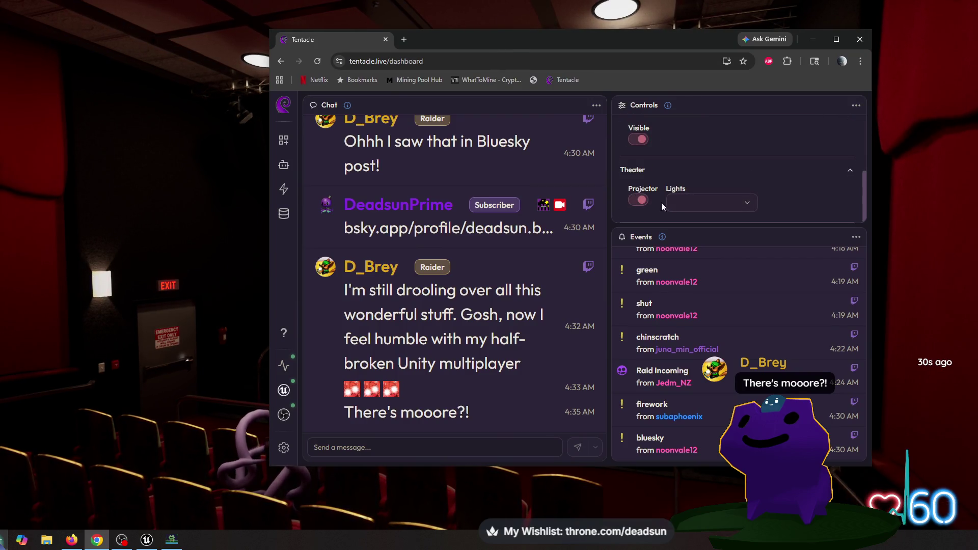
{"action": "mouse_move", "coordinate": [633, 38]}
{"action": "left_mouse_down"}
{"action": "mouse_move", "coordinate": [977, 97]}
{"action": "mouse_move", "coordinate": [921, 65]}
{"action": "mouse_move", "coordinate": [771, 66]}
{"action": "left_mouse_up"}
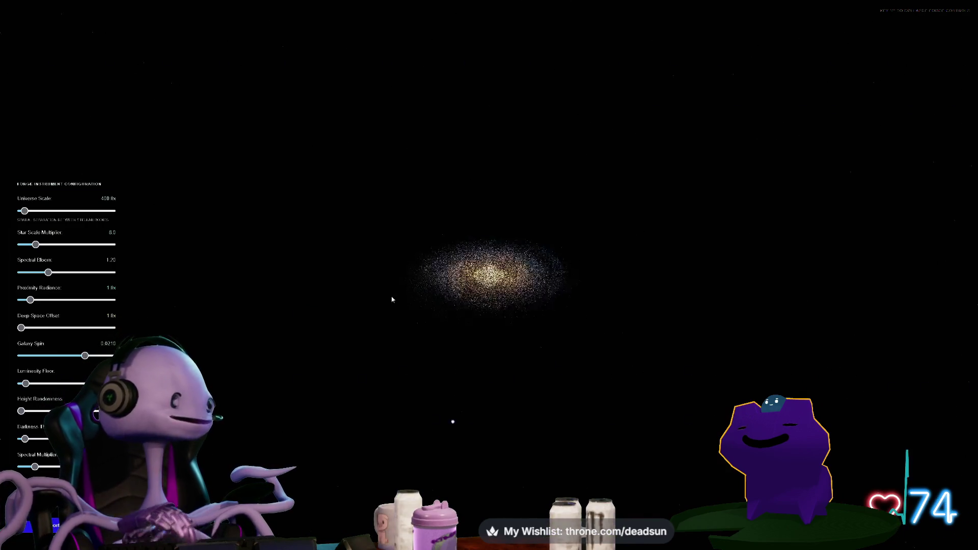
- Set Star Scale Multiplier to 17.5 and tilt the galaxy through face-on and oblique angles
{"action": "scroll", "coordinate": [498, 335], "scroll_direction": "up", "scroll_amount": 10}
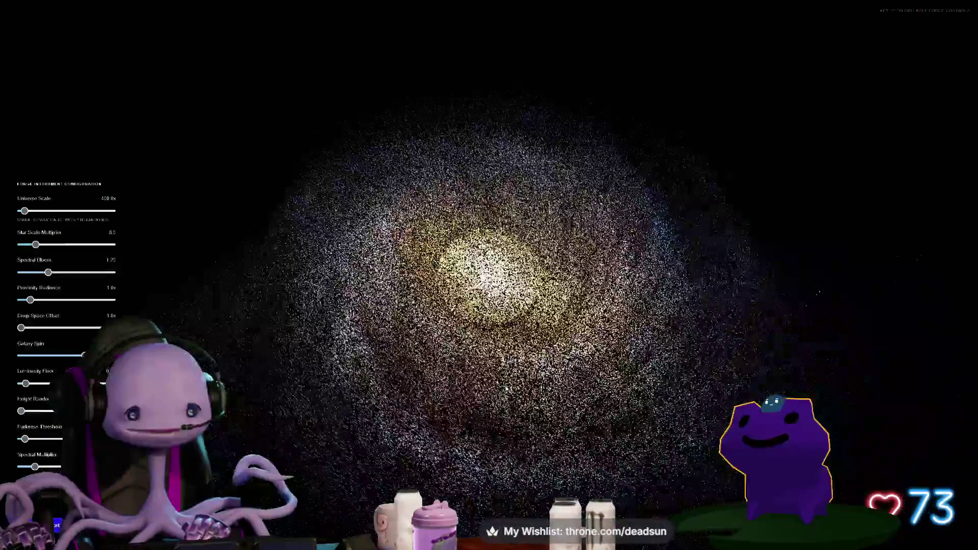
{"action": "mouse_move", "coordinate": [37, 245]}
{"action": "left_mouse_down"}
{"action": "mouse_move", "coordinate": [53, 247]}
{"action": "mouse_move", "coordinate": [46, 275]}
{"action": "left_mouse_up"}
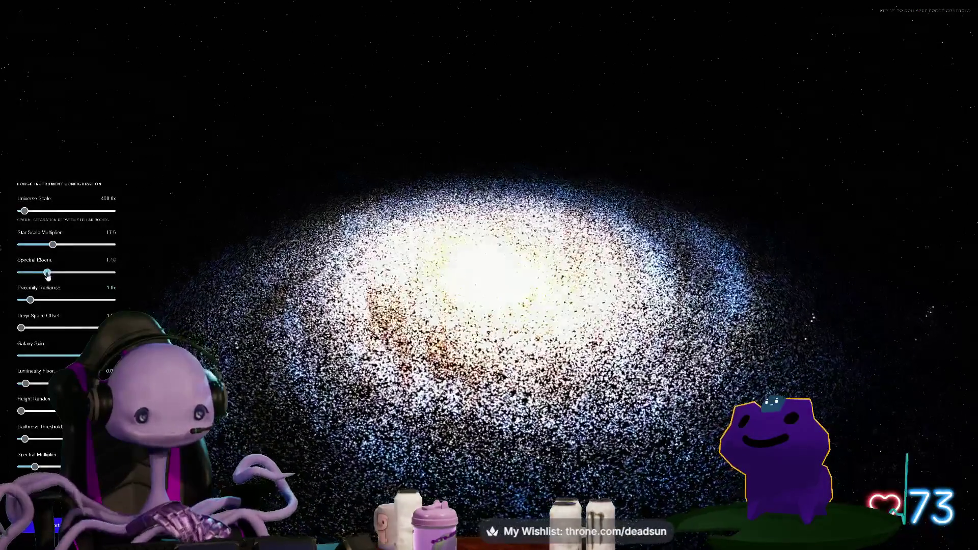
{"action": "mouse_move", "coordinate": [404, 367]}
{"action": "left_mouse_down"}
{"action": "mouse_move", "coordinate": [406, 400]}
{"action": "mouse_move", "coordinate": [332, 346]}
{"action": "left_mouse_up"}
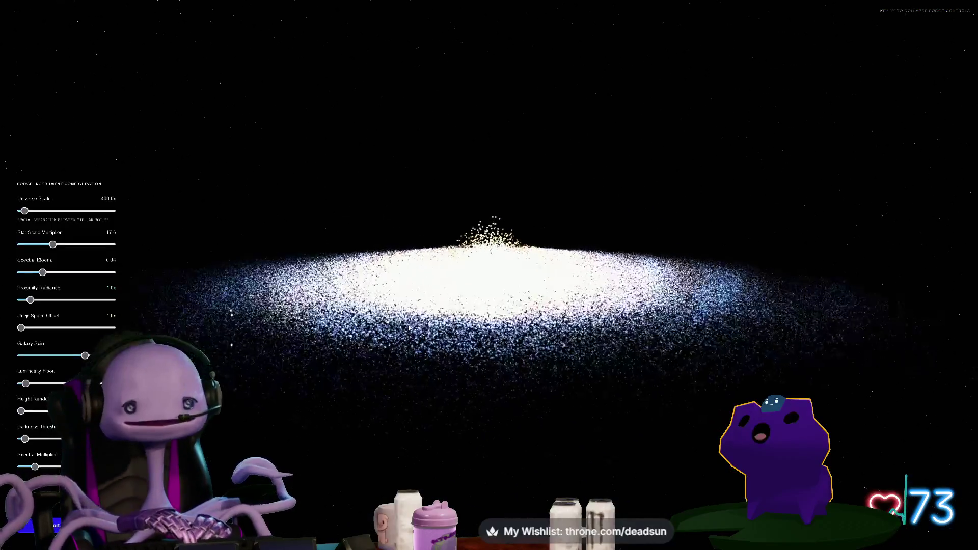
{"action": "left_click_drag", "start_coordinate": [299, 289], "coordinate": [302, 341]}
{"action": "left_click_drag", "start_coordinate": [493, 377], "coordinate": [496, 422]}
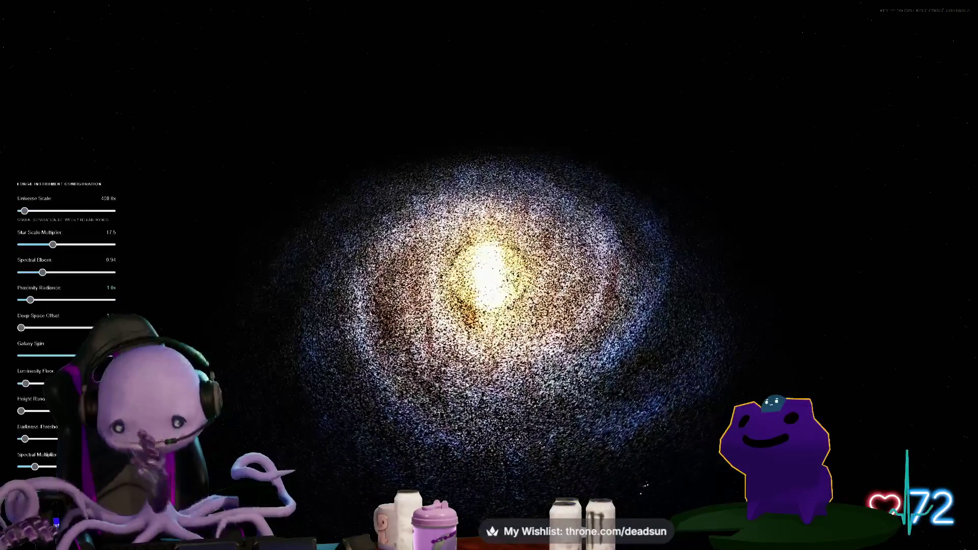